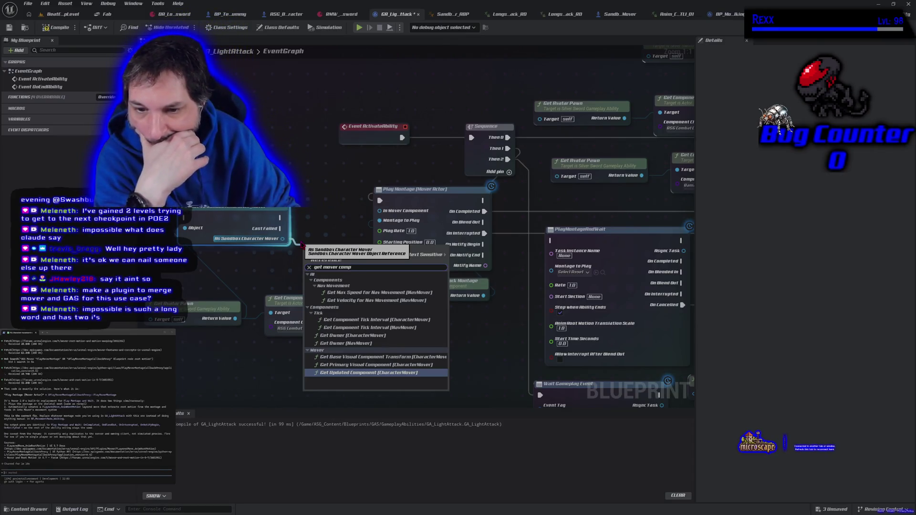
Step: Add a Get Character Mover node from the broadened mover search results
key(BackSpace)
key(BackSpace)
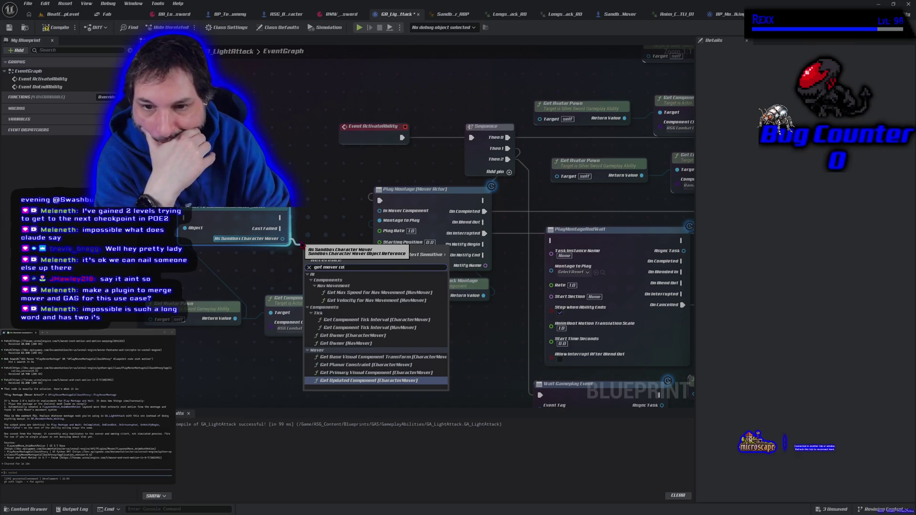
key(BackSpace)
key(BackSpace)
key(BackSpace)
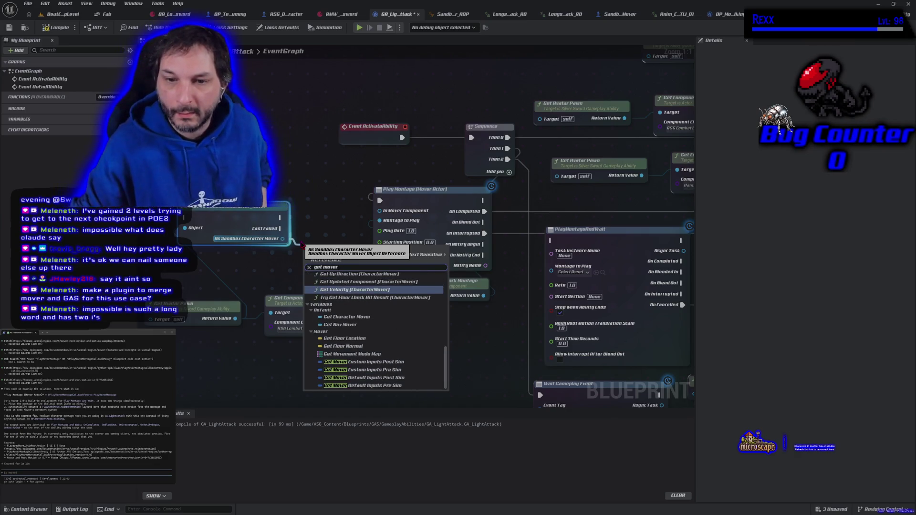
click(353, 317)
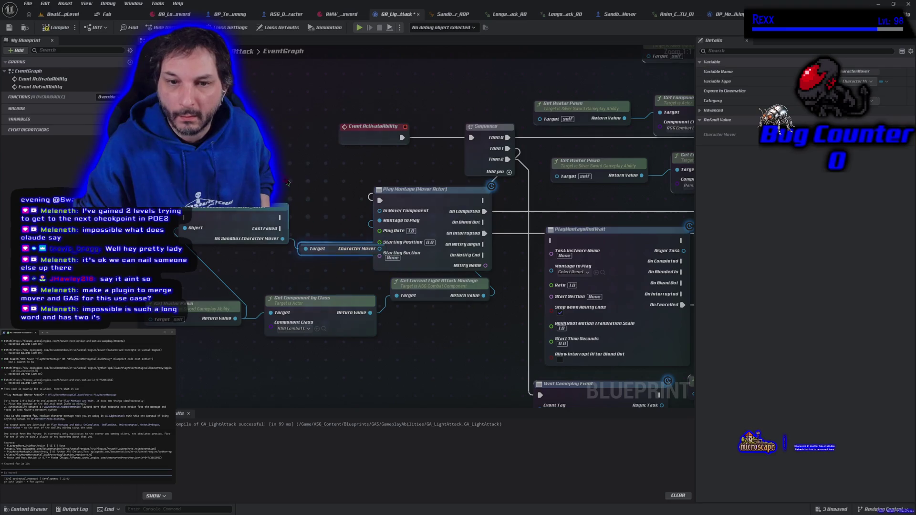
Step: Wire the Cast To SandboxCharacter_Mover exec output into Play Montage (Mover Actor)
drag(333, 255, 292, 244)
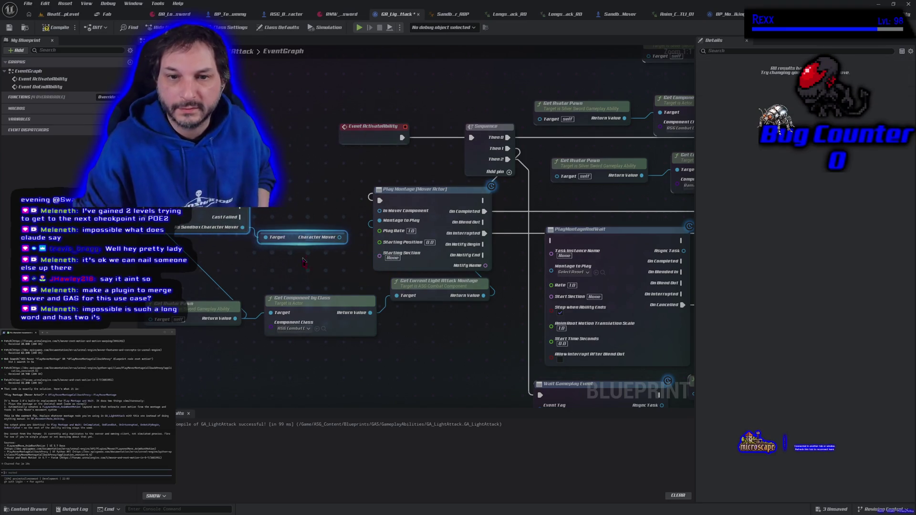
drag(465, 233, 230, 245)
drag(326, 240, 463, 234)
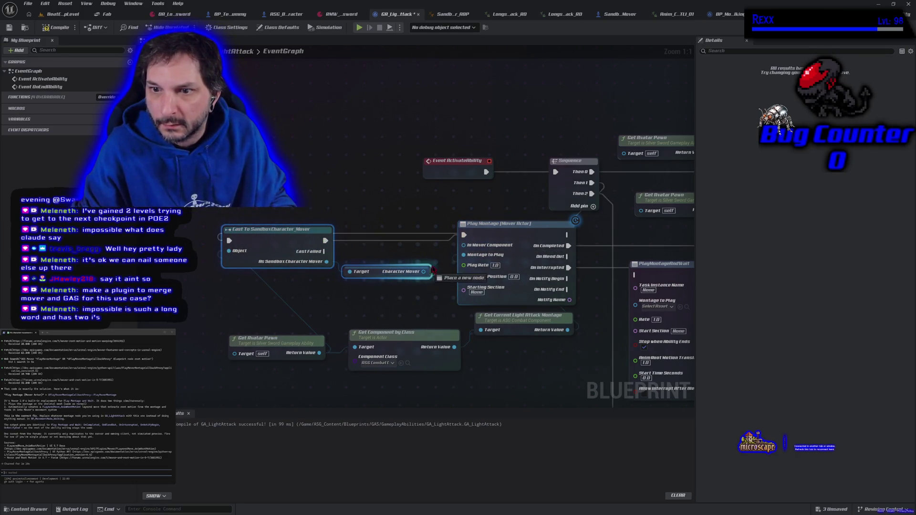
click(55, 18)
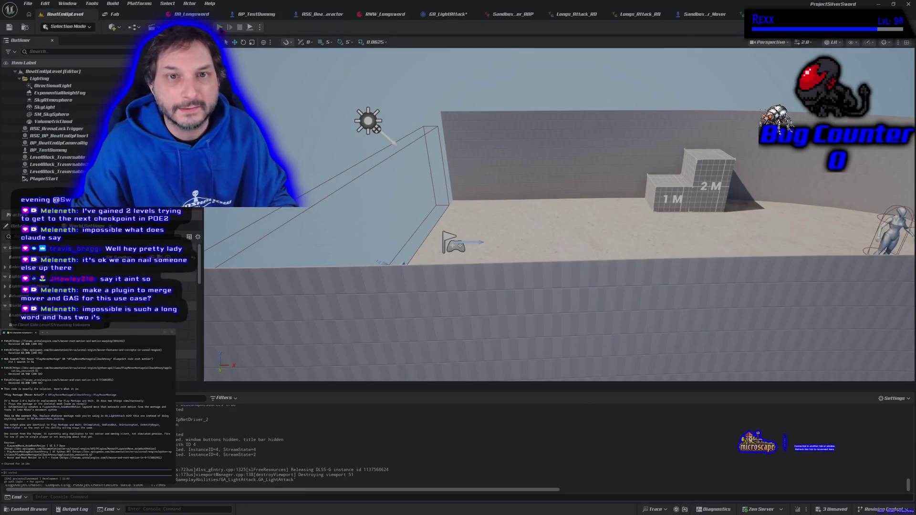
Step: Play-test BeatEmUpLevel, running the character left, then back toward the dummy
click(220, 27)
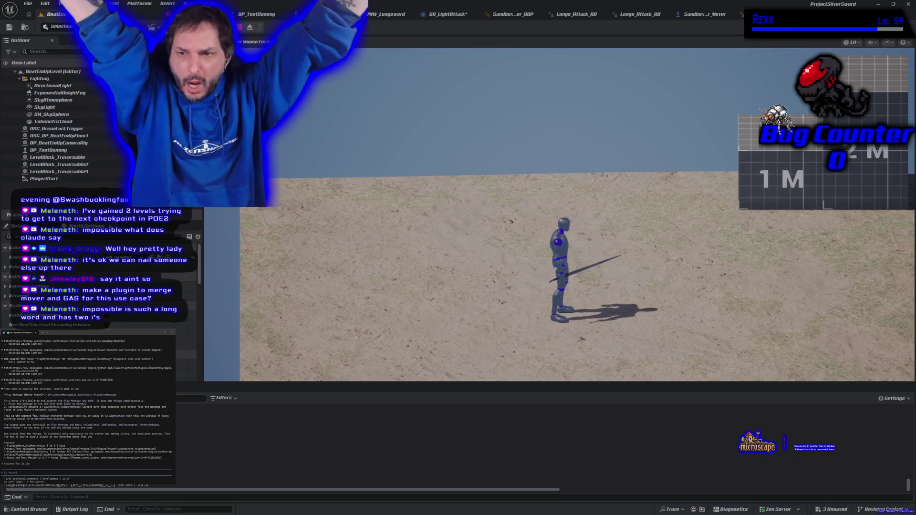
key(a)
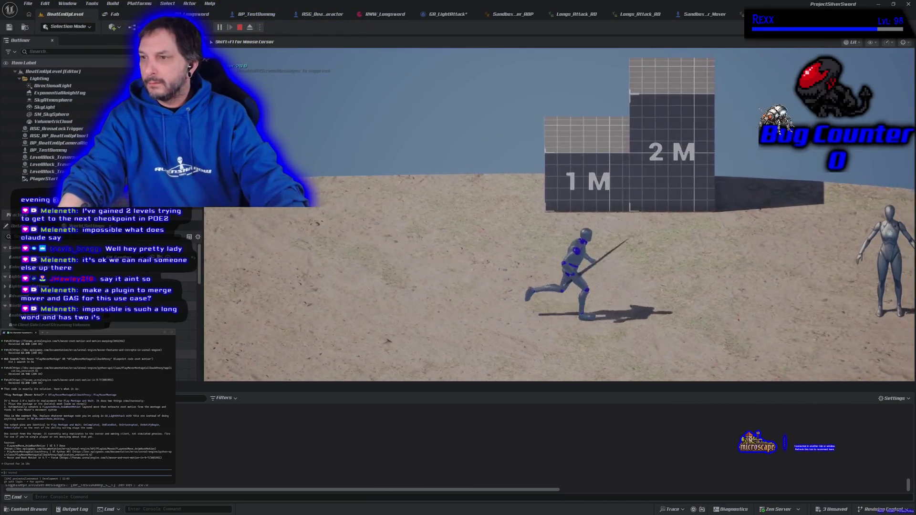
key(d)
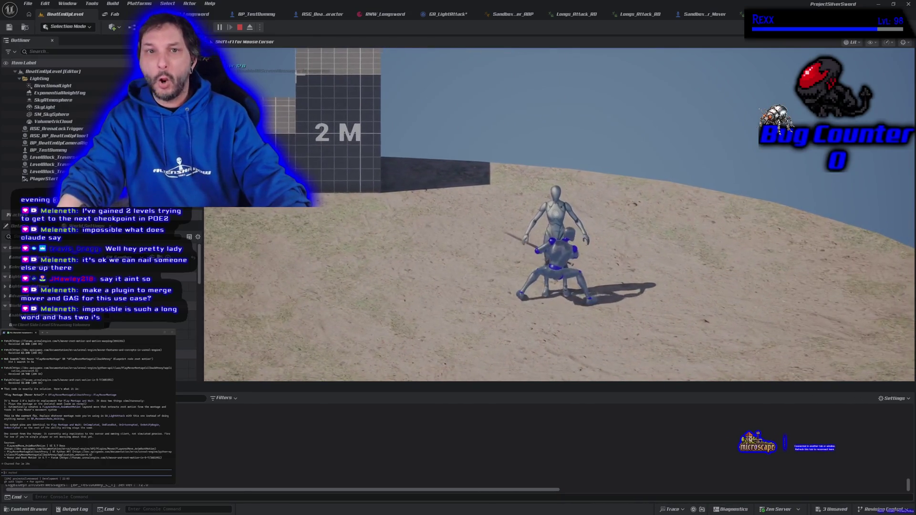
Step: Stop the play session and ask the coding assistant about 'is notify'
key(Escape)
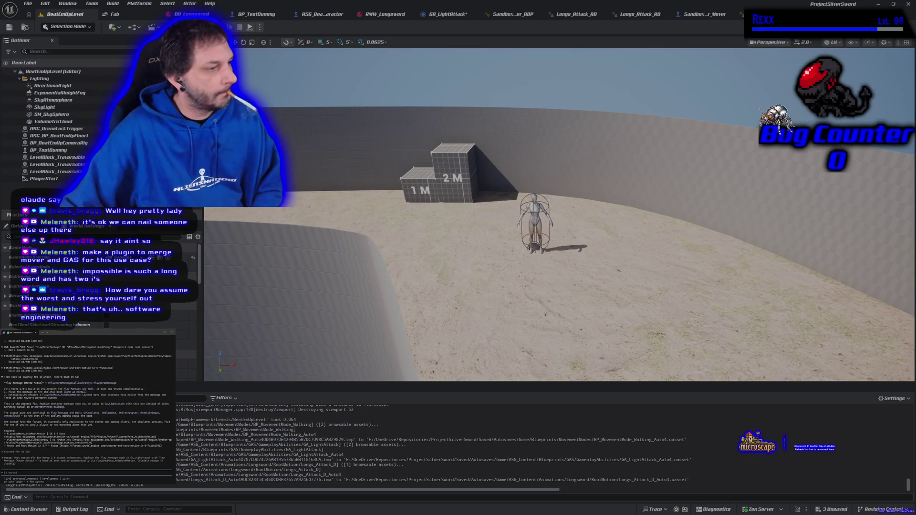
text(is notify and the same as on cancel)
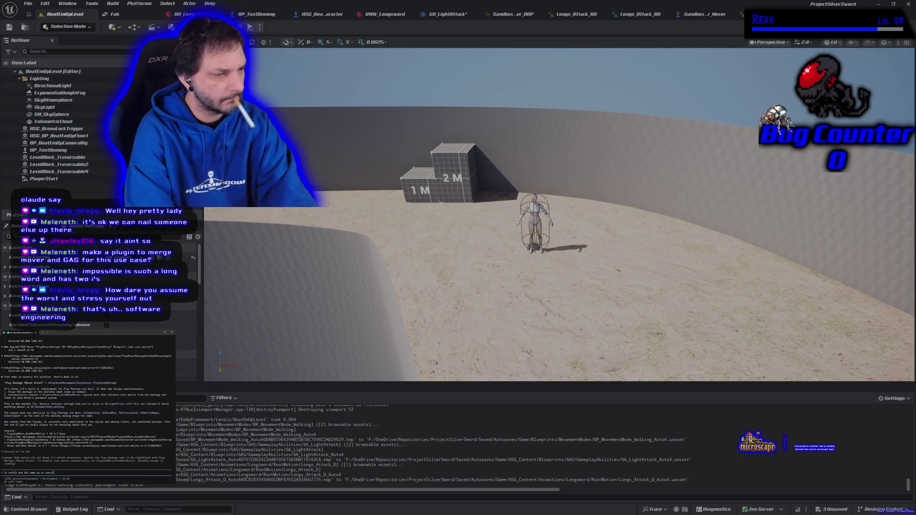
key(Return)
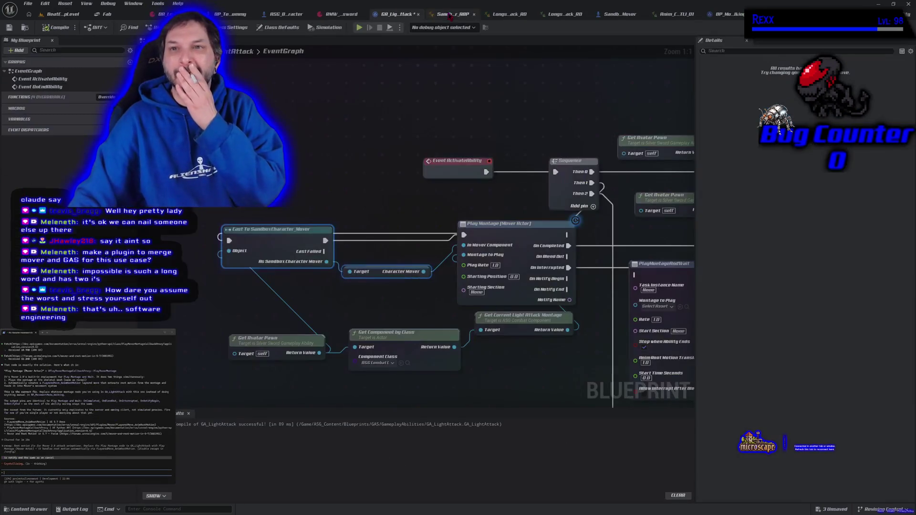
Step: Save GA_LightAttack and pan the graph to review its montage nodes
click(9, 28)
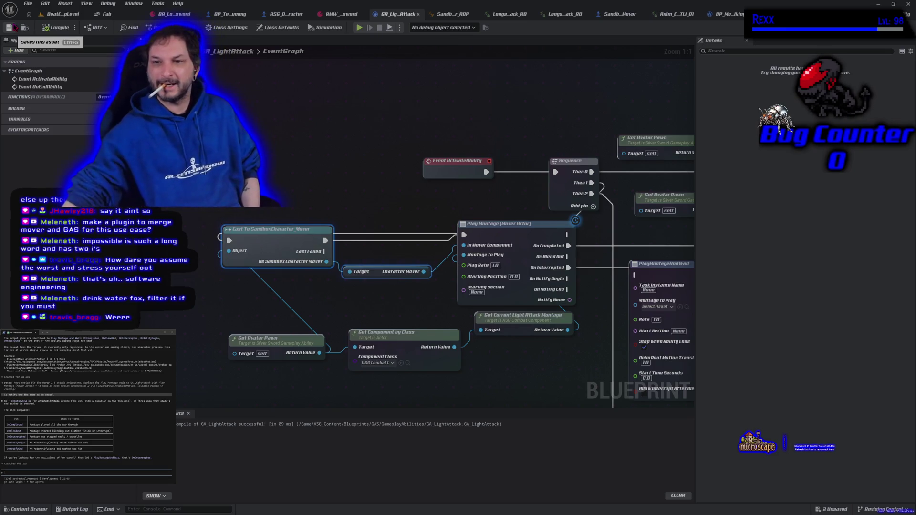
drag(353, 177, 246, 108)
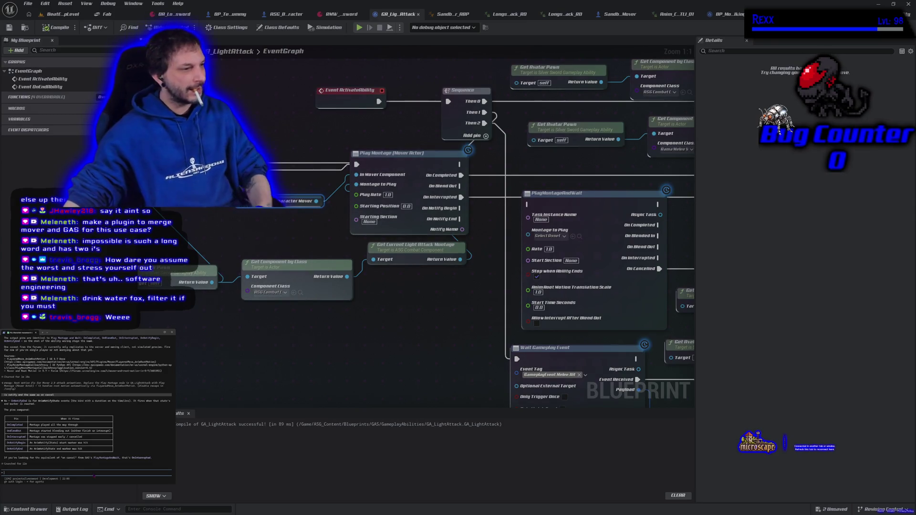
Step: Ask the assistant where PlayMontageAndWait's On Interrupted and On Cancelled pins should connect, then start PIE
text(1 ok)
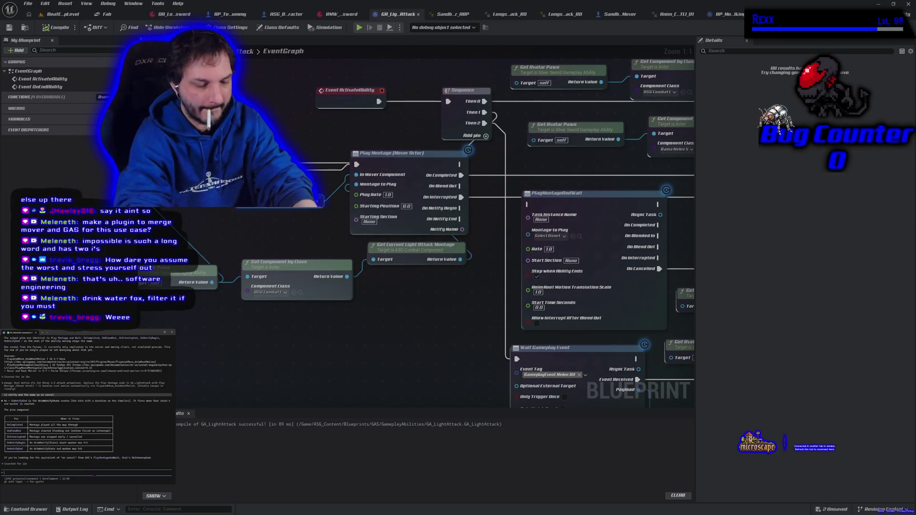
text(ho)
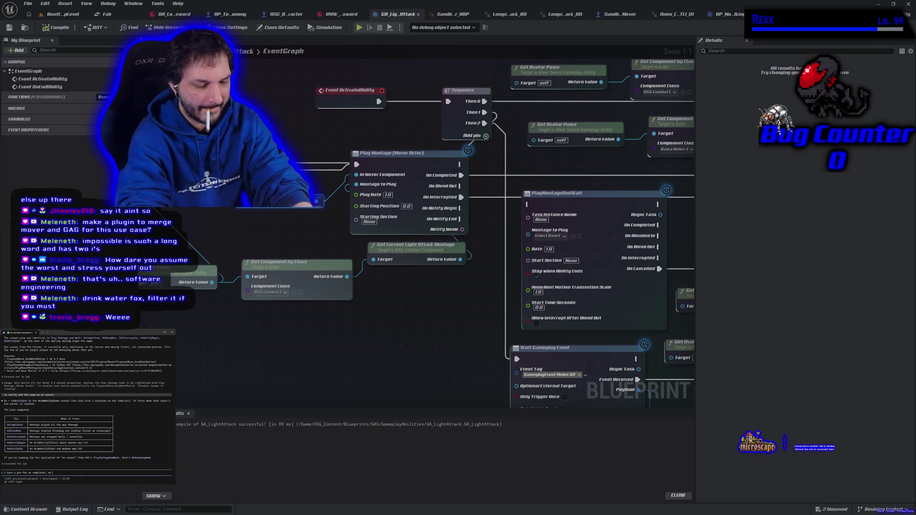
text(rrupted and)
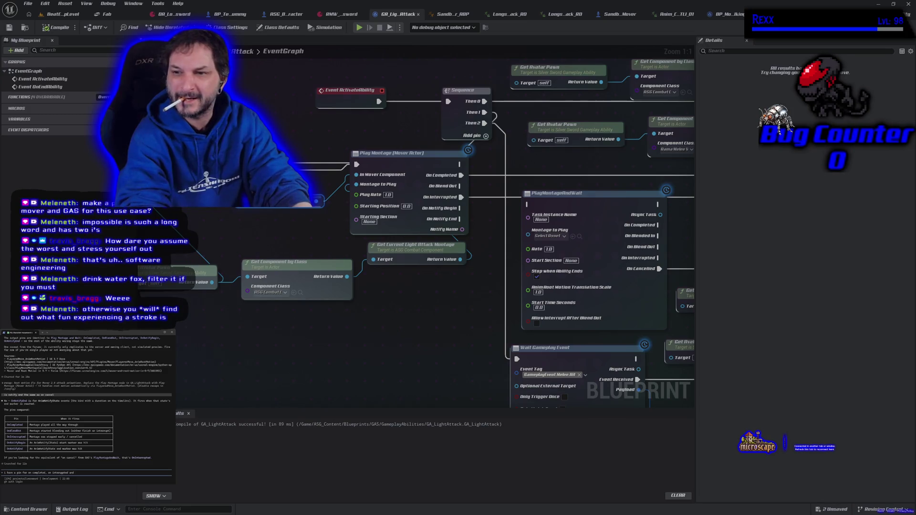
text( on cancelled on the play montage and wait. what do i p)
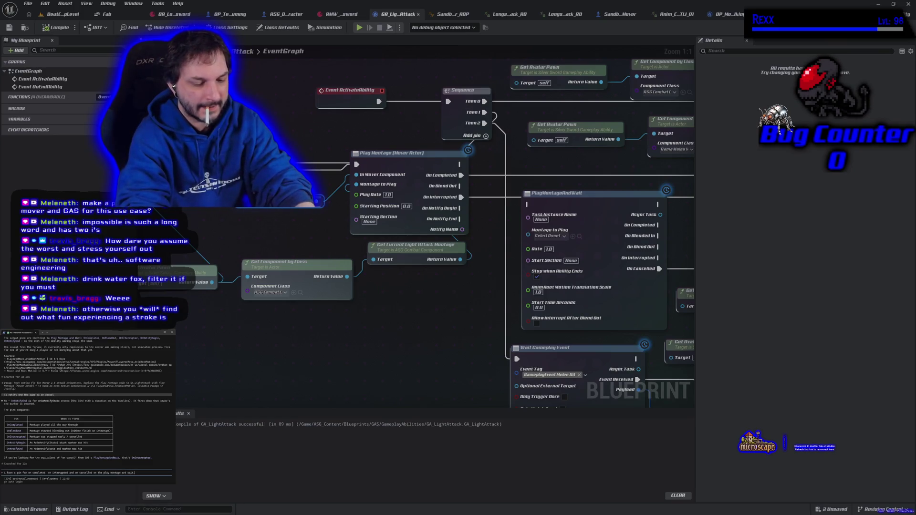
text(lug these in)
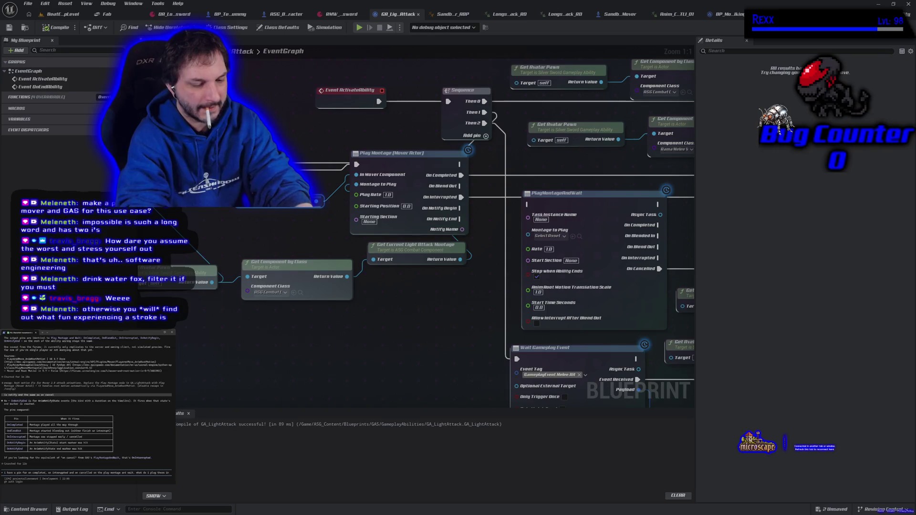
text(to nthe play montage mover act)
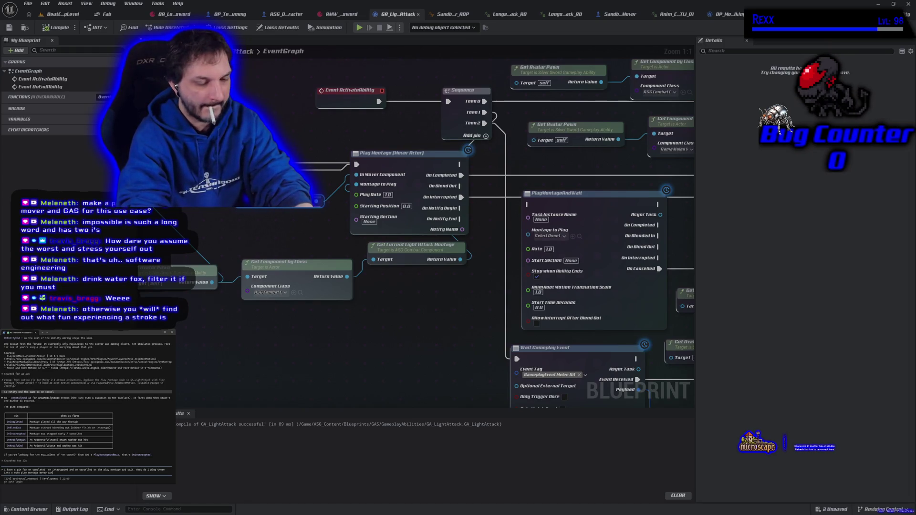
key(Return)
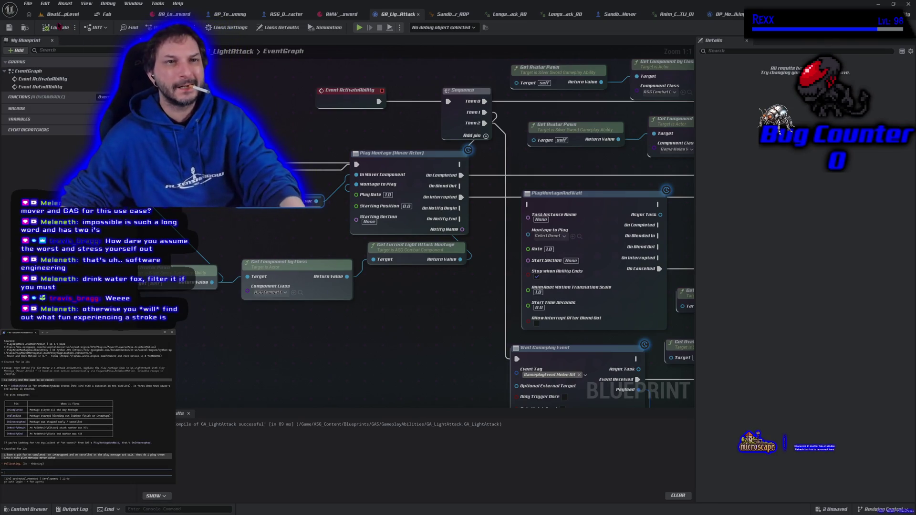
key(alt+p)
Step: Attack and run right in game, stop the session, and switch to BP_MovementMode_Walking
key(d)
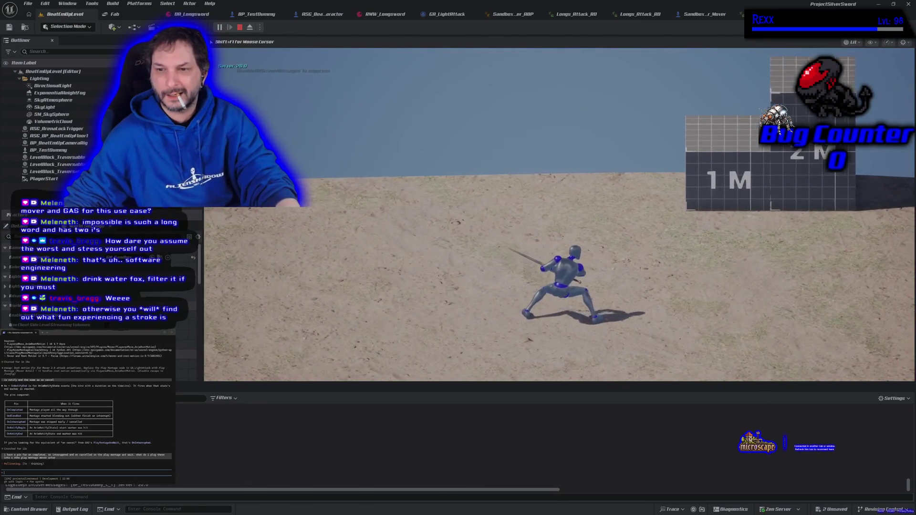
key(Escape)
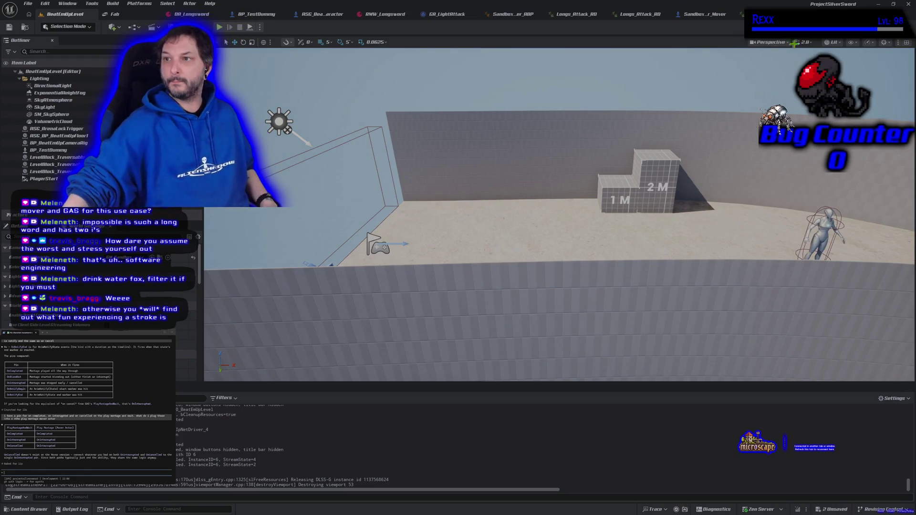
click(735, 14)
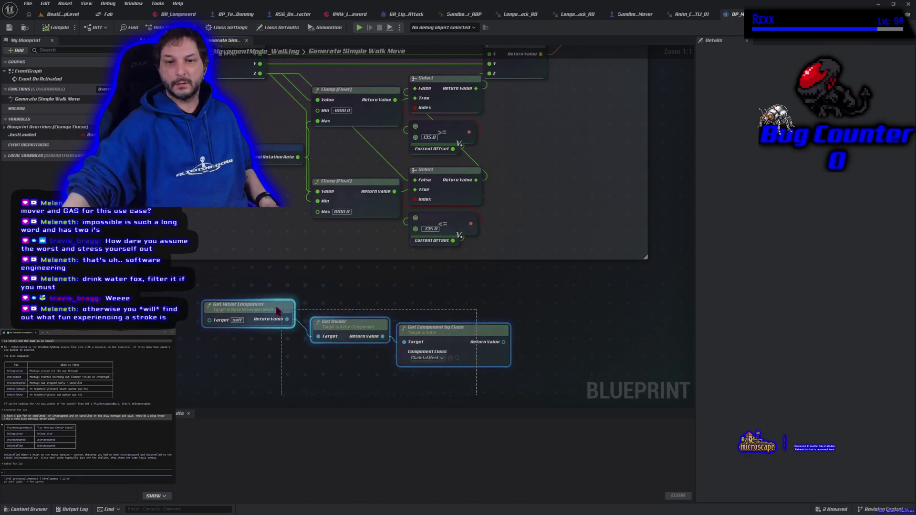
Step: Delete the three unused component lookup nodes and compile BP_MovementMode_Walking
key(Delete)
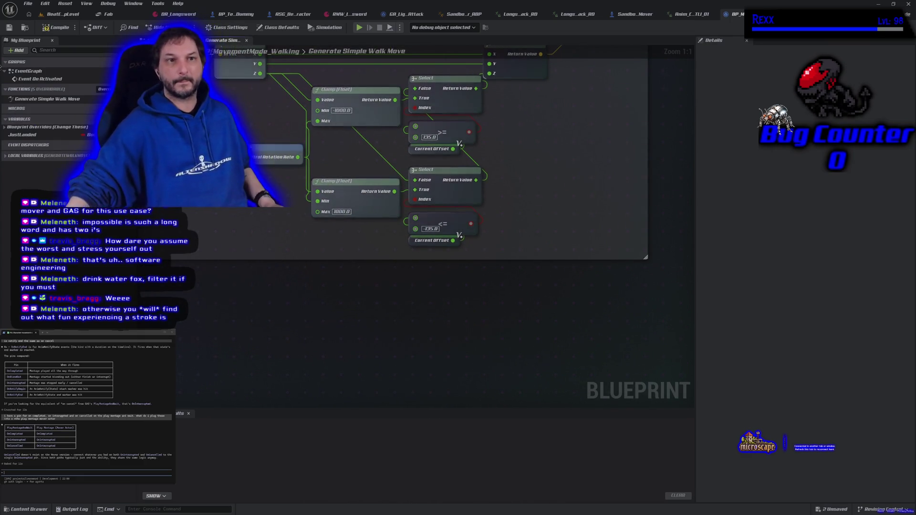
click(48, 30)
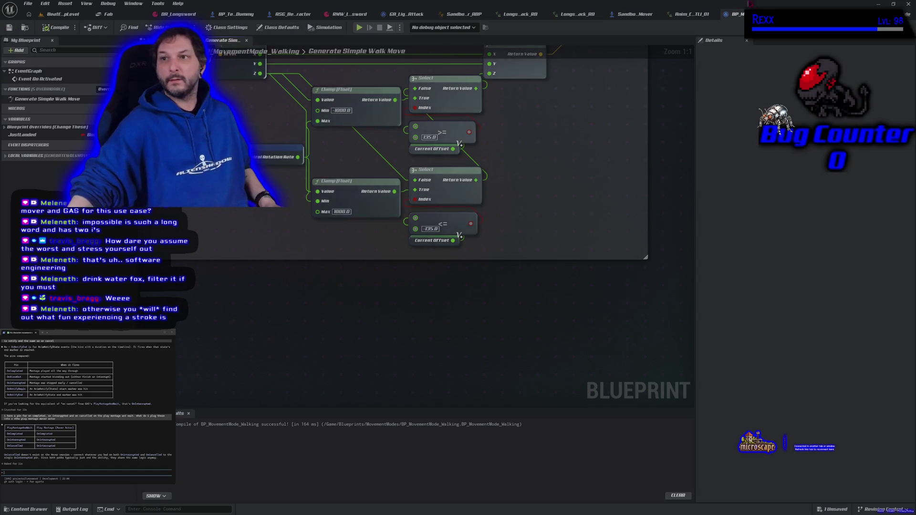
click(692, 14)
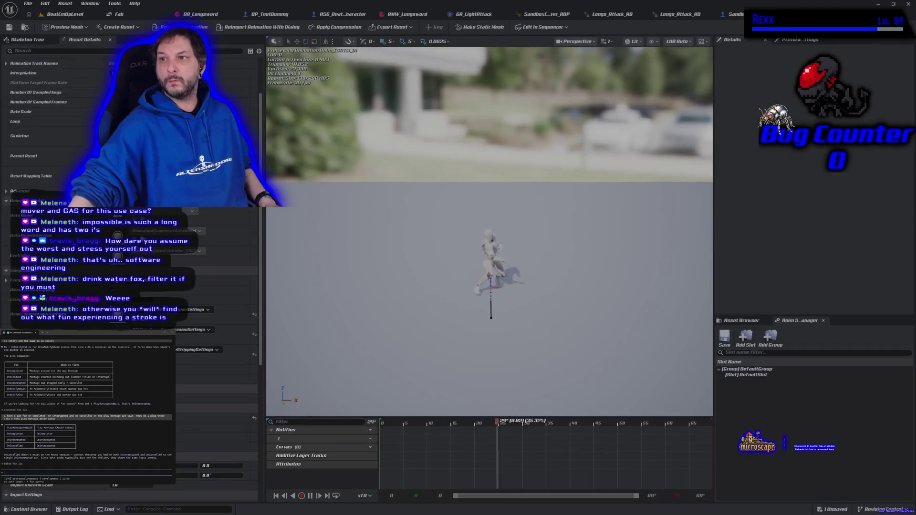
click(633, 14)
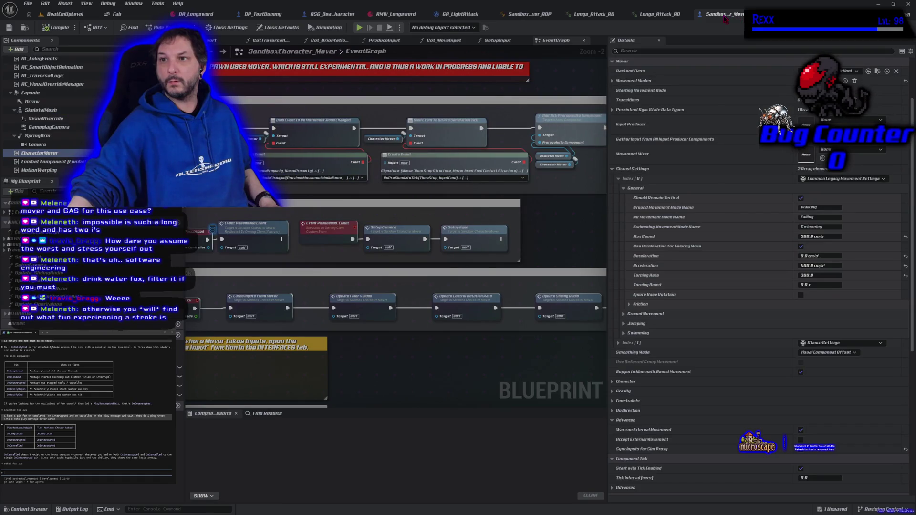
click(735, 14)
click(691, 14)
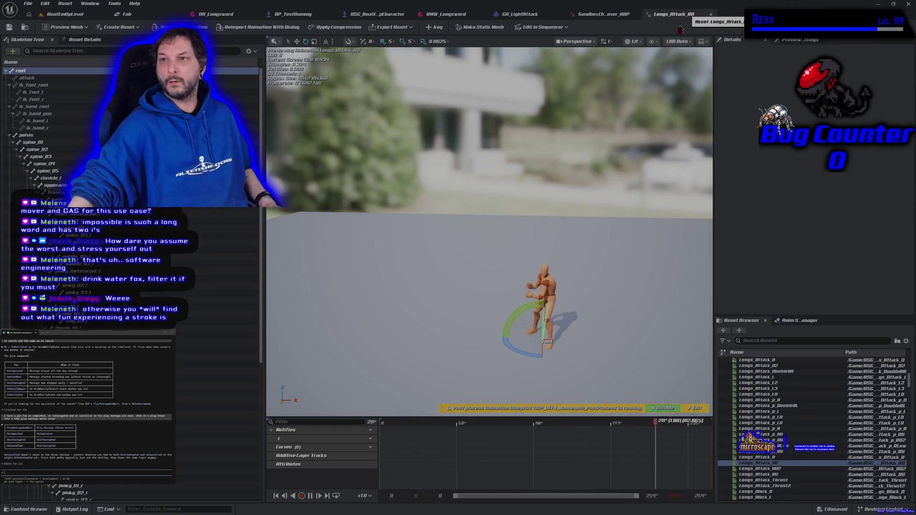
Step: Open the AM_Longsword_Attack_Light_1 montage from the Animations Light_Attack folder
click(29, 510)
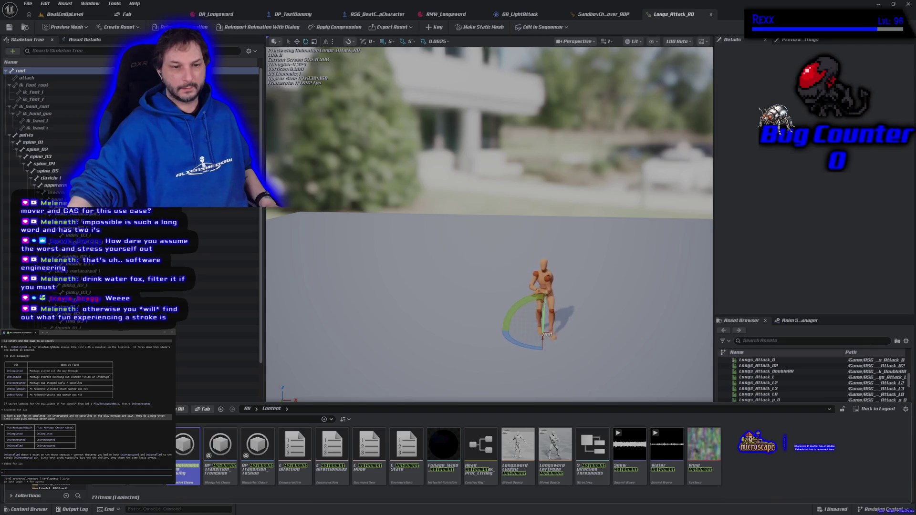
click(56, 487)
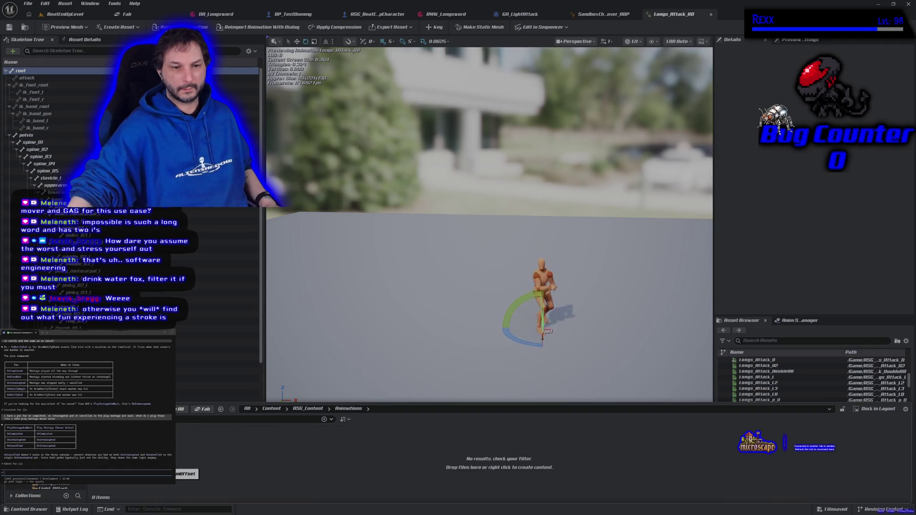
click(57, 488)
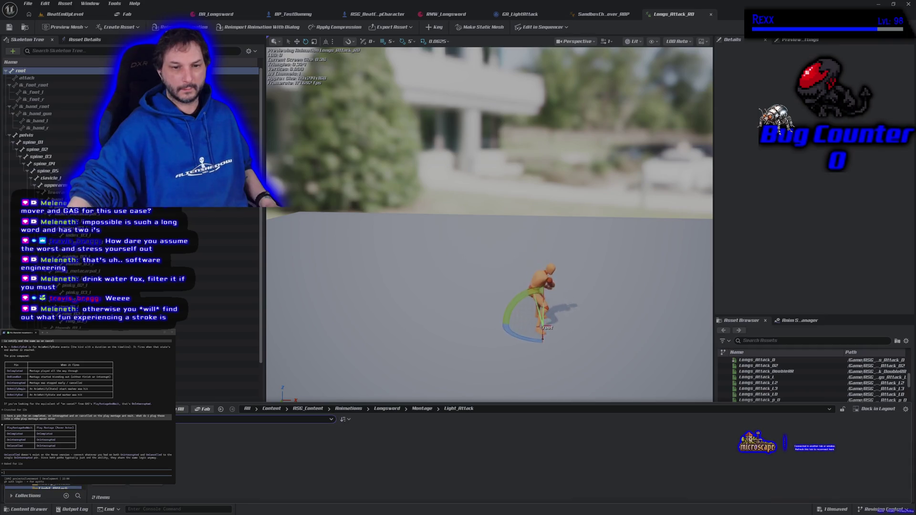
double_click(119, 437)
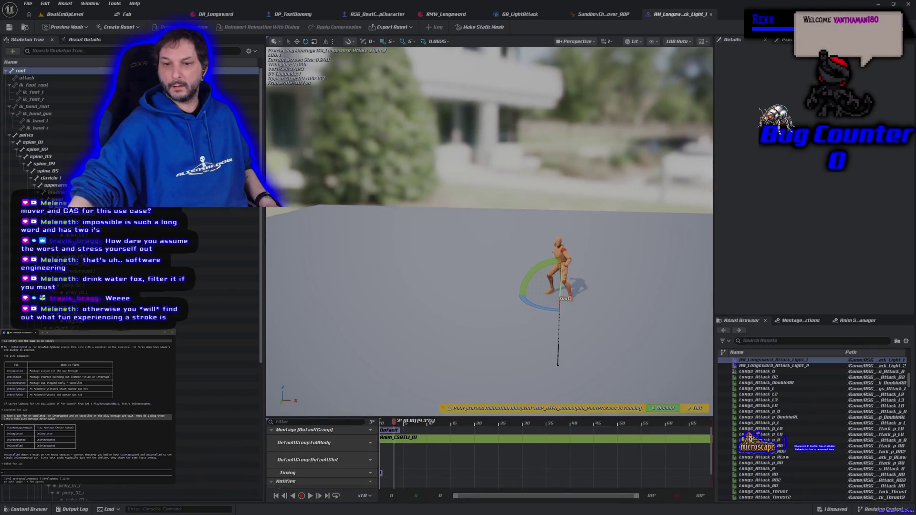
Step: Replace the montage's old segment with the RootMotion longsword attack clip and save it
click(472, 438)
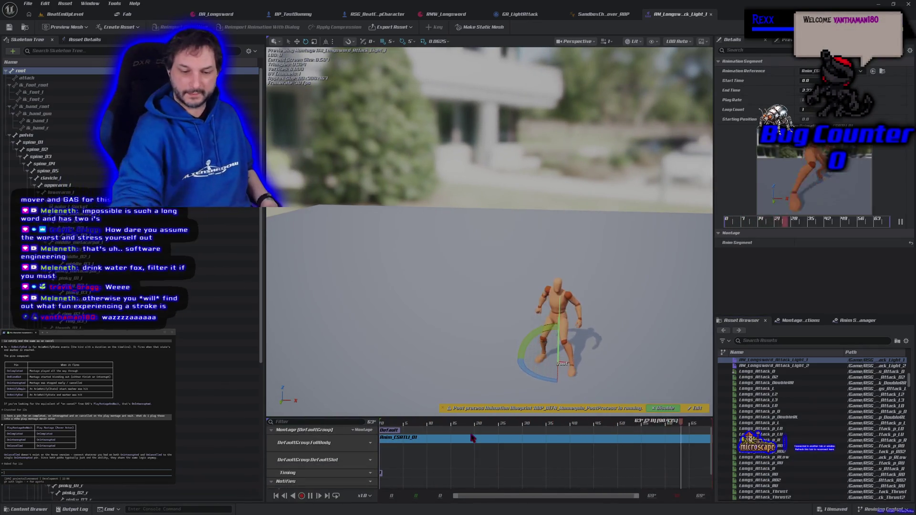
key(Delete)
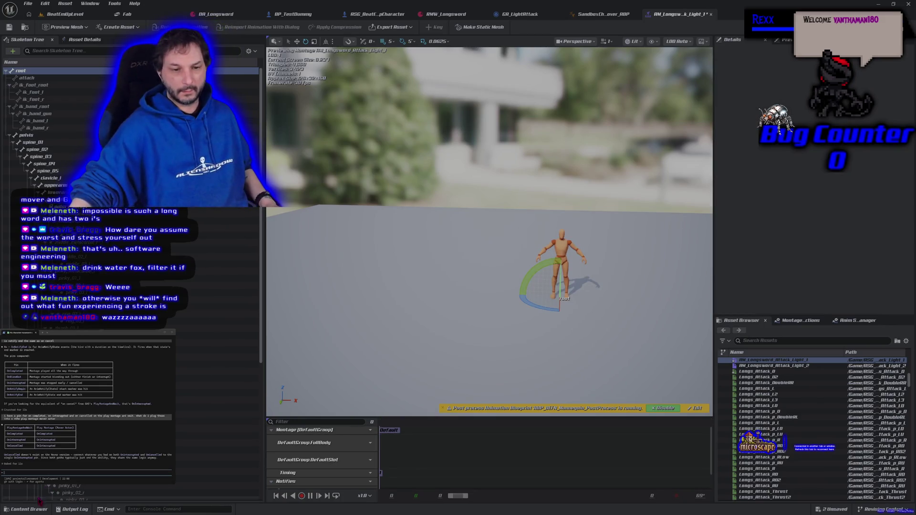
click(46, 509)
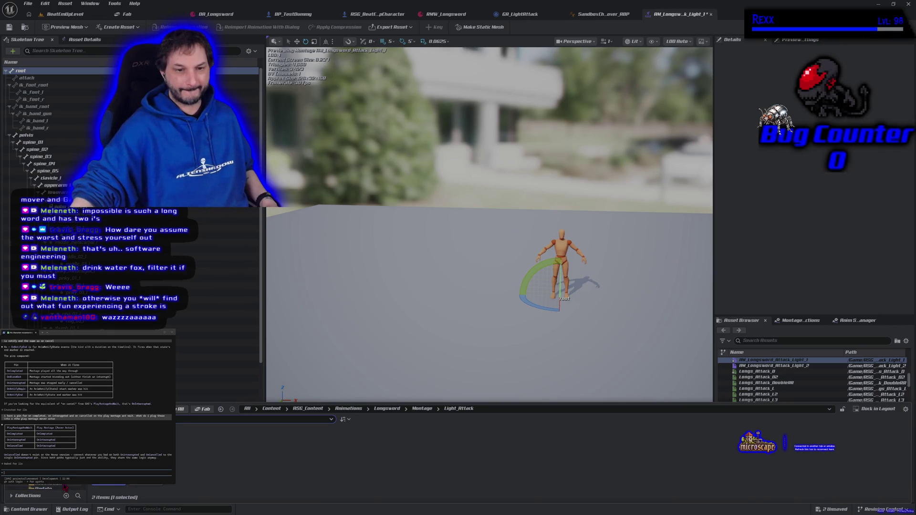
click(82, 490)
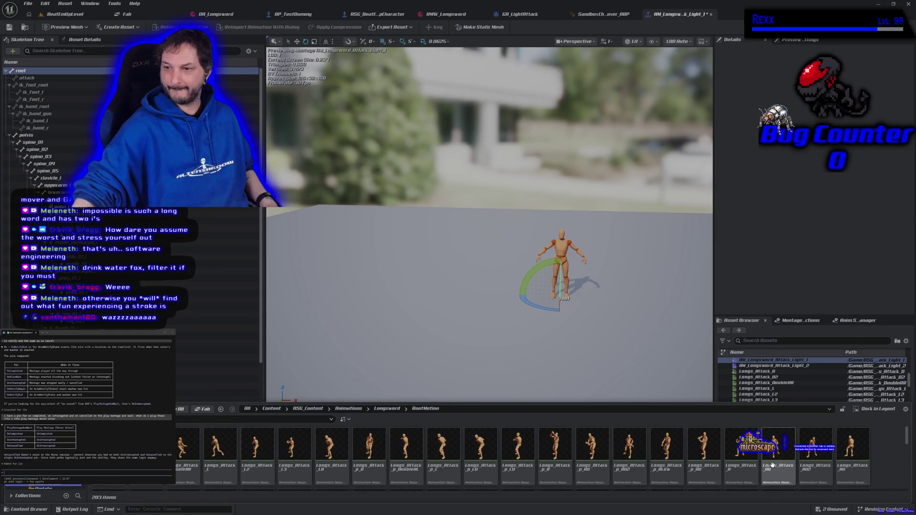
mouse_move(782, 472)
mouse_down()
mouse_move(613, 406)
mouse_move(498, 438)
mouse_up()
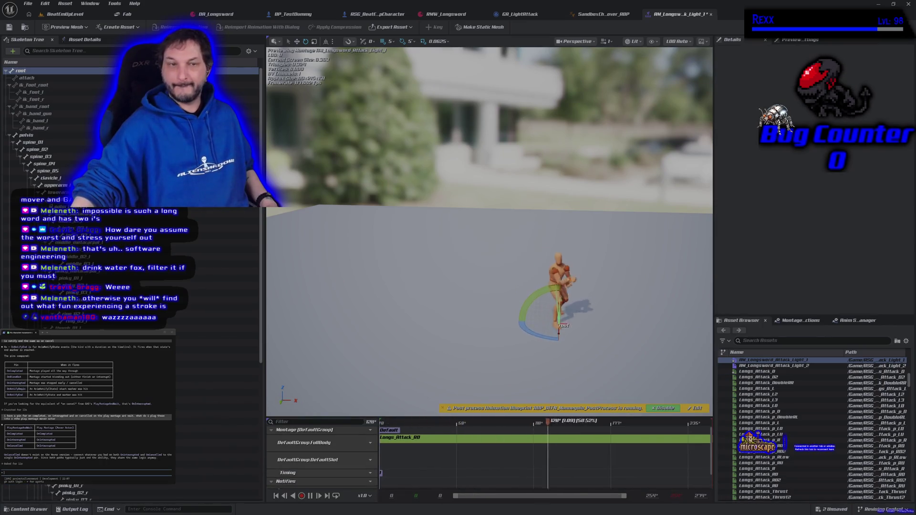
click(9, 28)
click(62, 14)
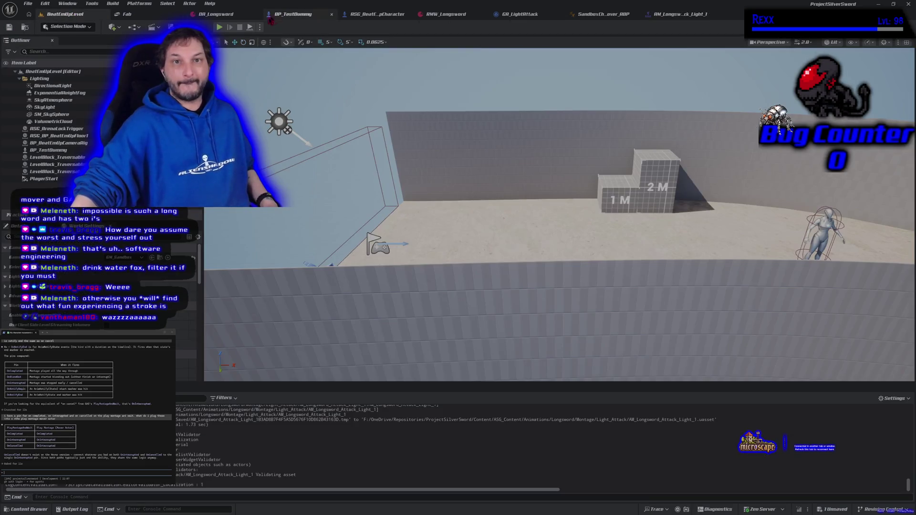
key(alt+p)
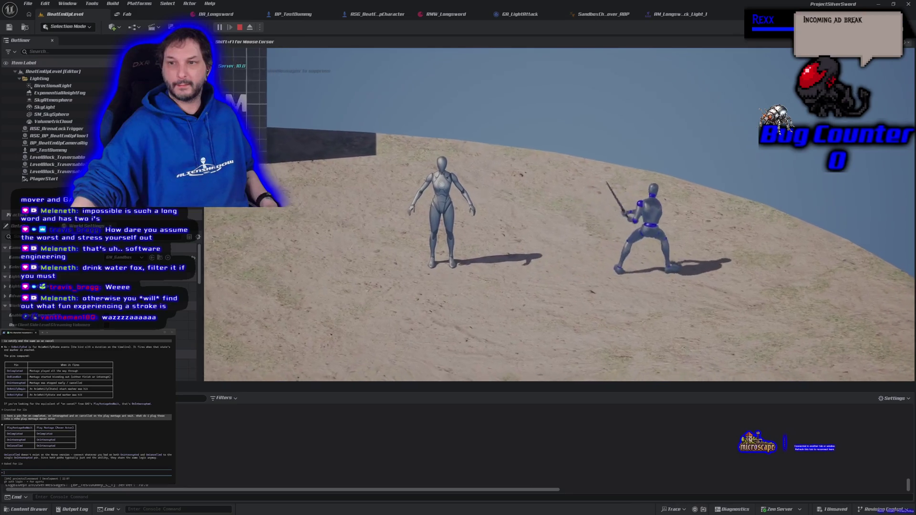
key(Escape)
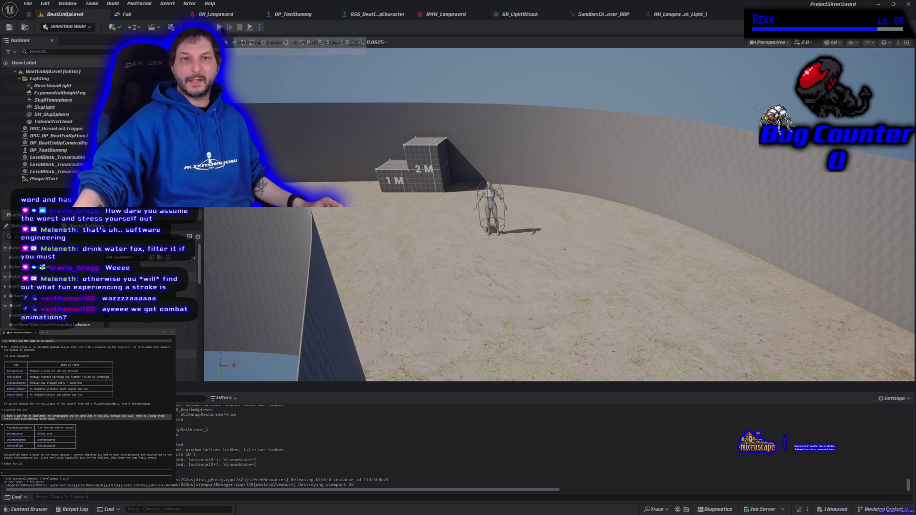
key(alt+p)
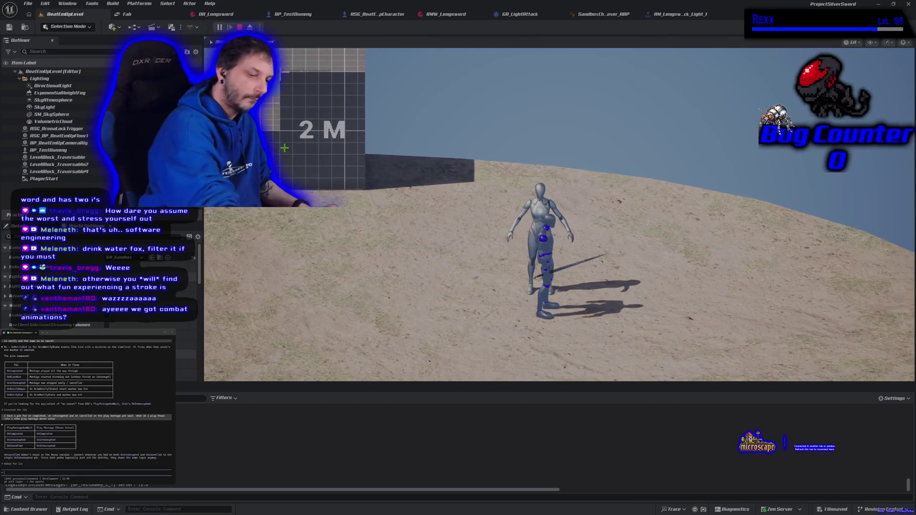
key(Escape)
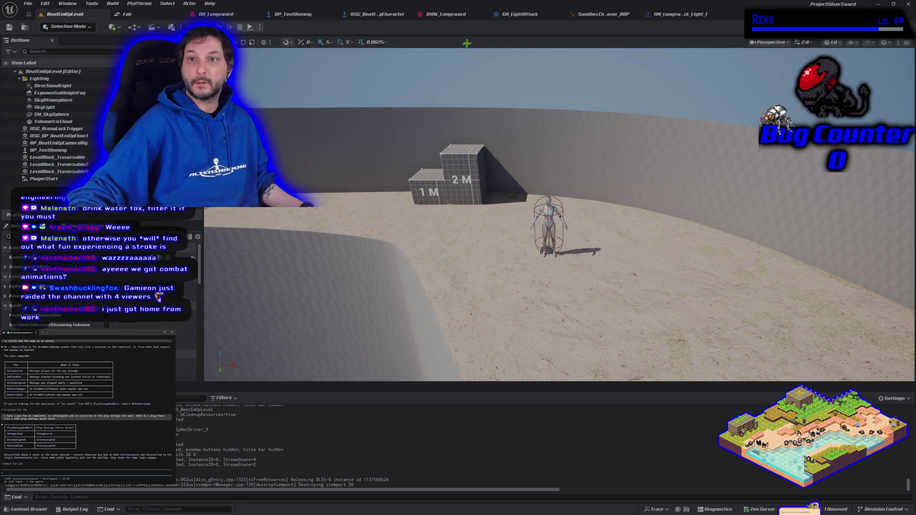
click(522, 17)
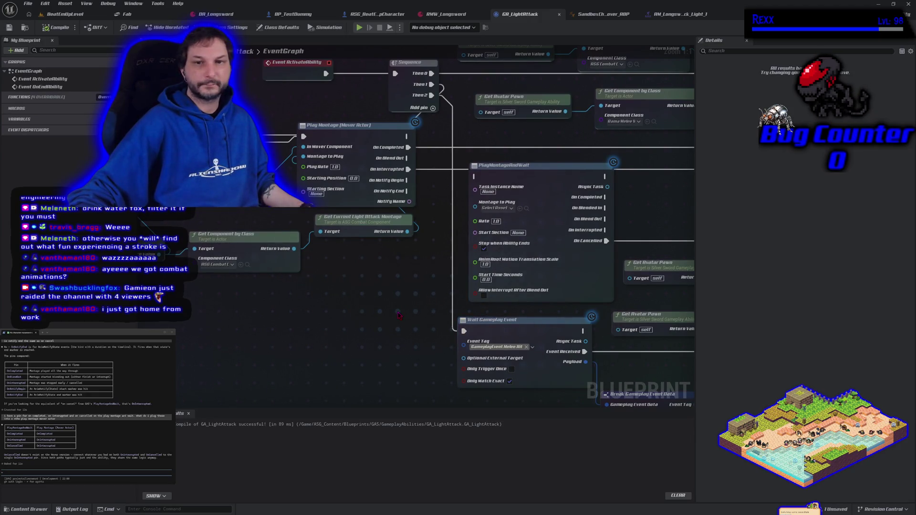
Step: Unlink On Cancelled and remove PlayMontageAndWait, keeping Play Montage (Mover Actor) and its wires
drag(399, 315, 420, 334)
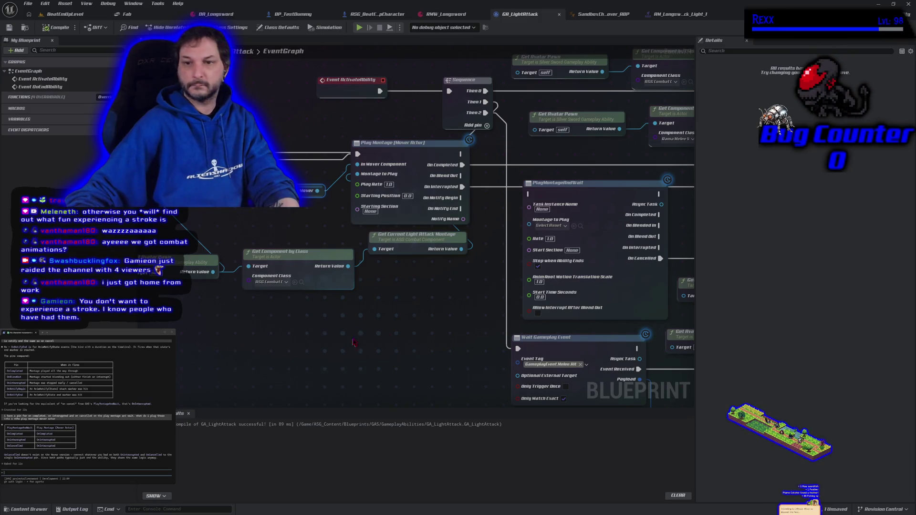
scroll(353, 341, down, 2)
scroll(196, 341, up, 2)
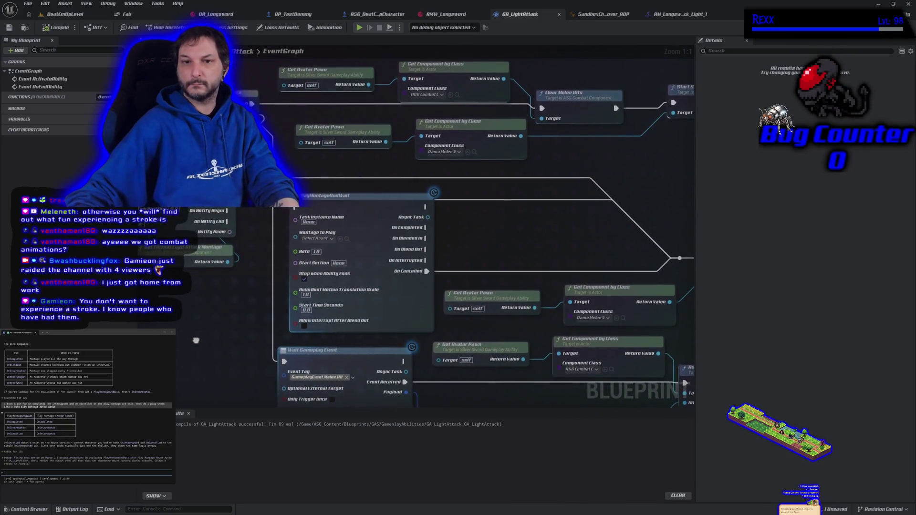
alt+click(429, 272)
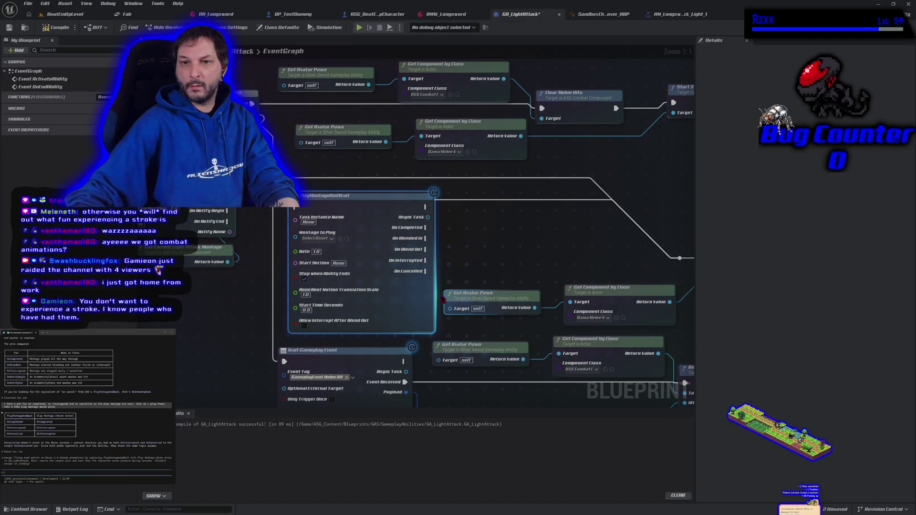
drag(368, 266, 356, 272)
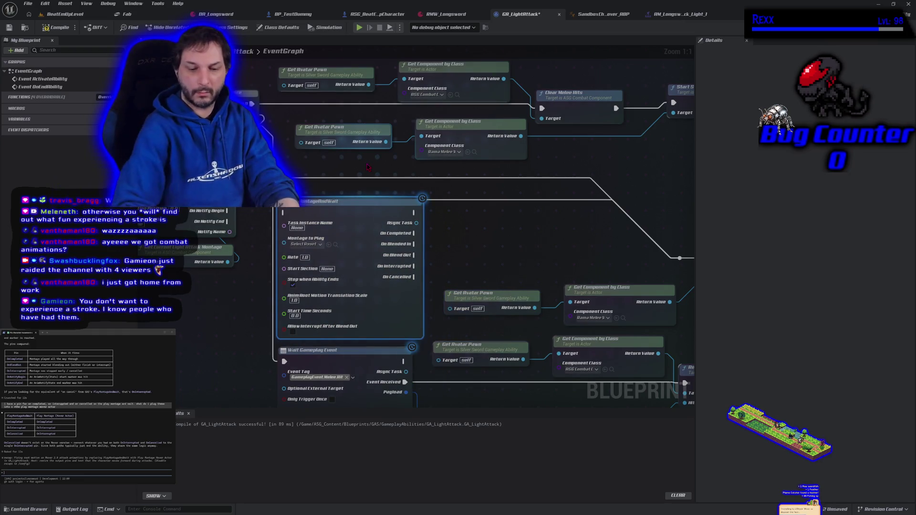
key(Delete)
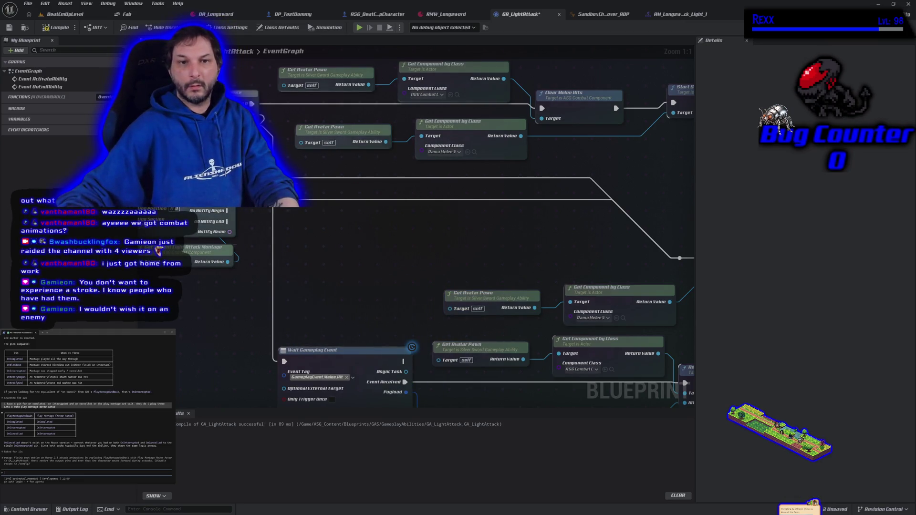
key(ctrl+z)
Step: Compile GA_LightAttack and save all unsaved changes
click(57, 28)
click(27, 3)
click(53, 51)
click(317, 330)
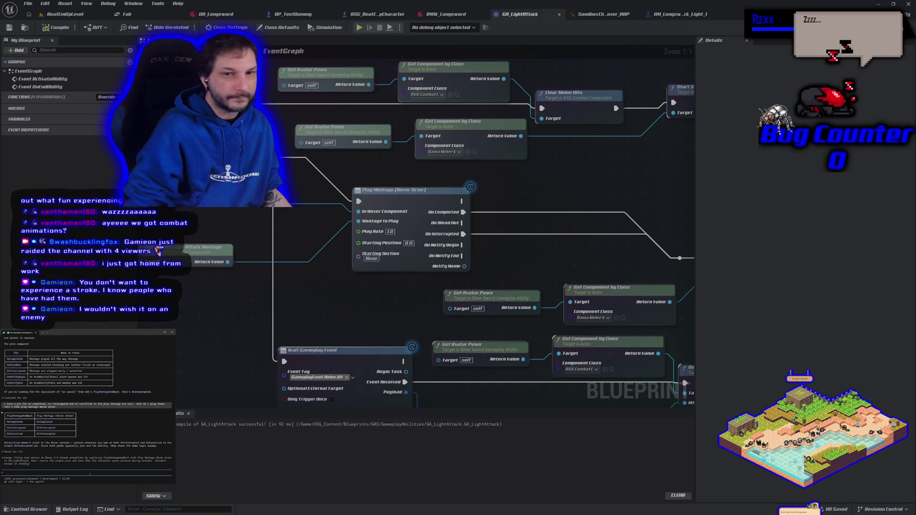
click(66, 14)
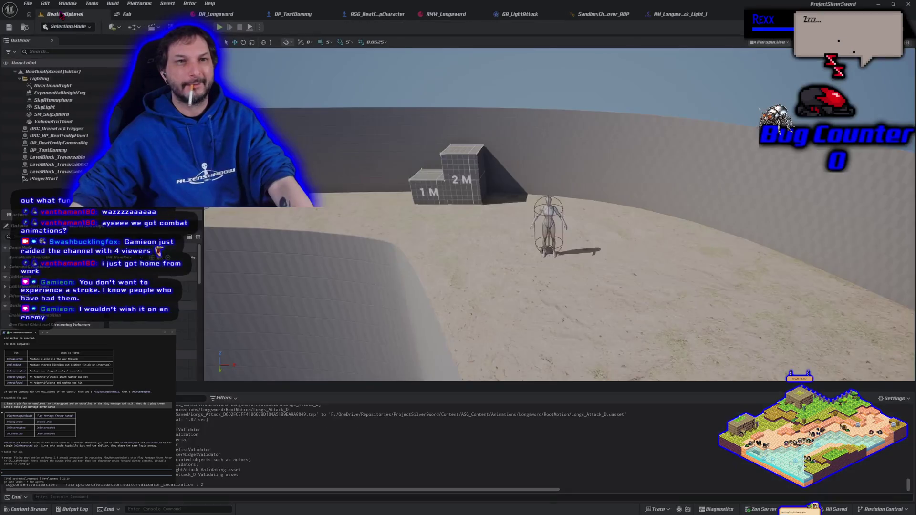
click(216, 14)
click(65, 14)
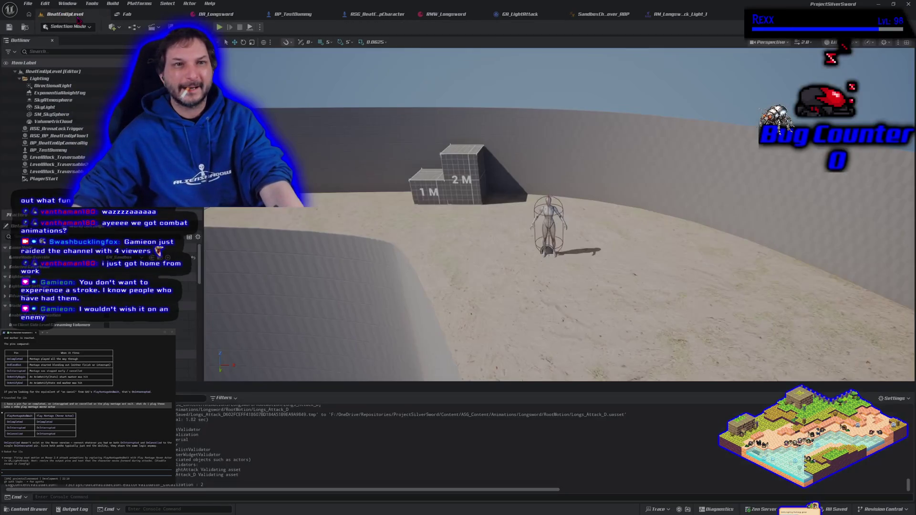
click(220, 27)
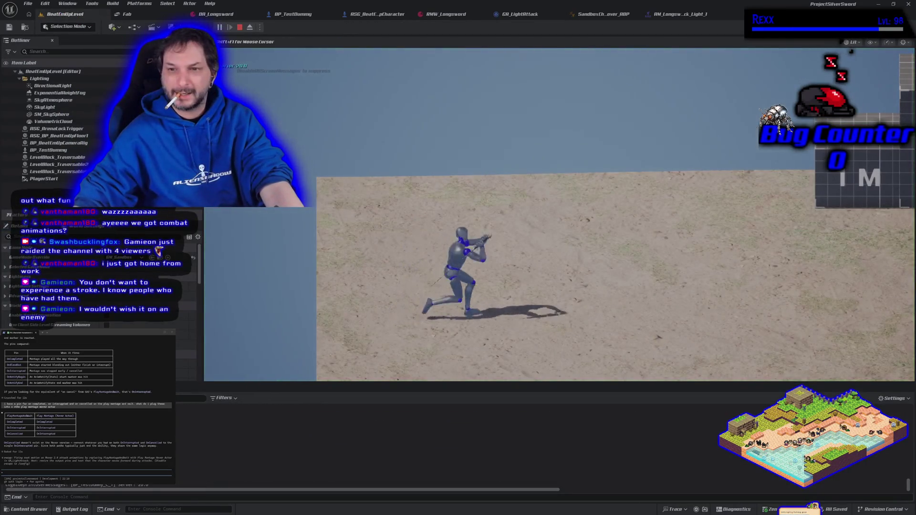
key(d)
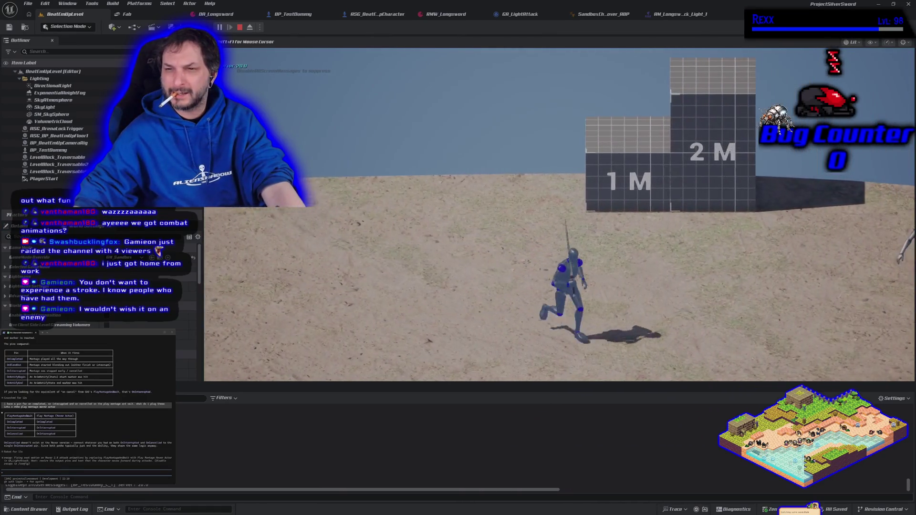
key(d)
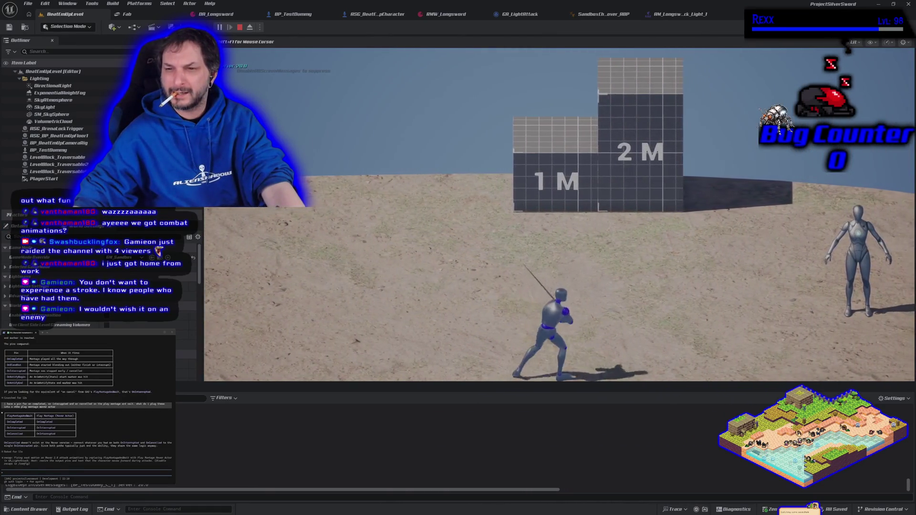
key(w)
key(a)
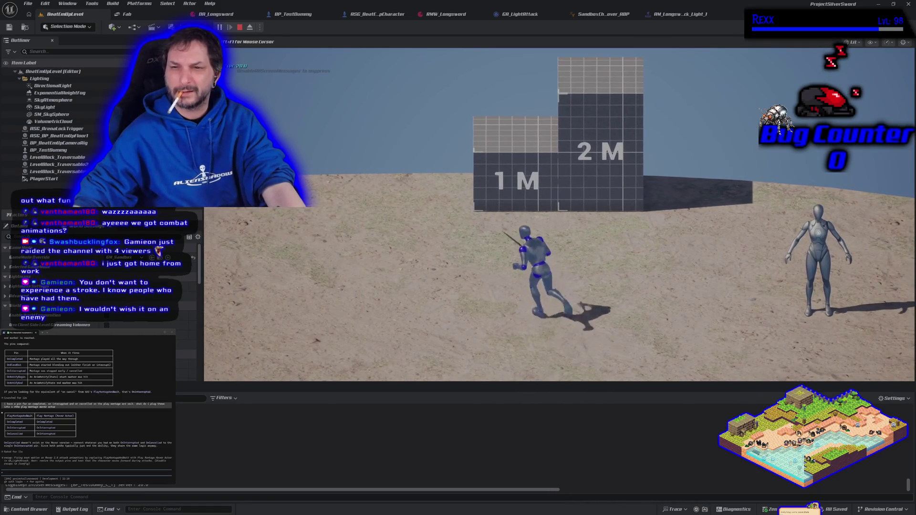
key(a)
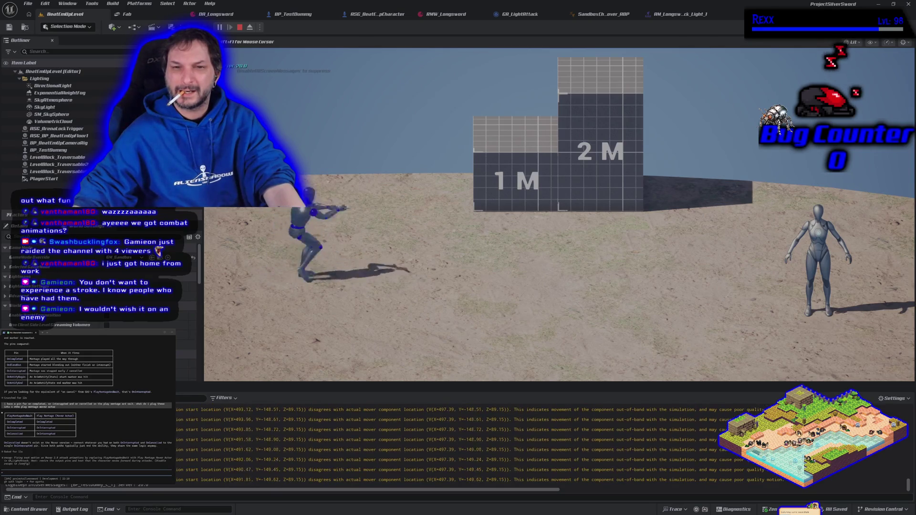
key(w)
key(Escape)
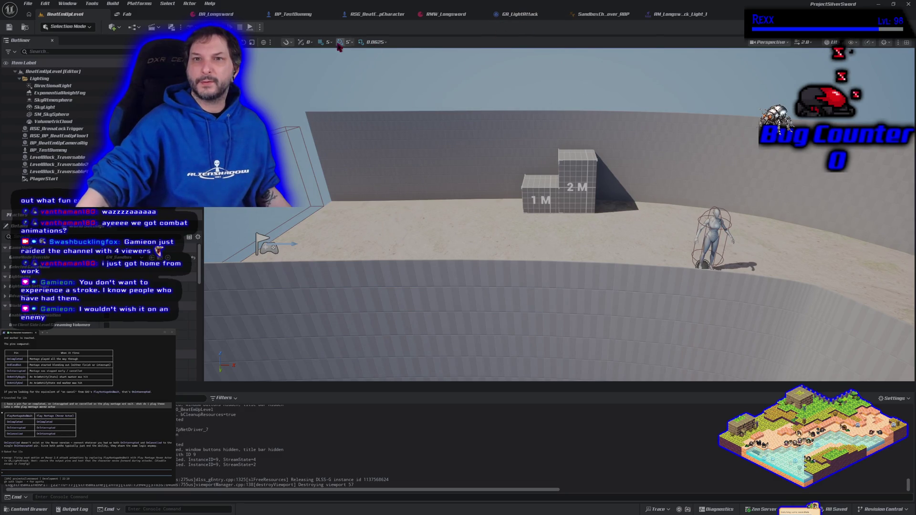
click(378, 17)
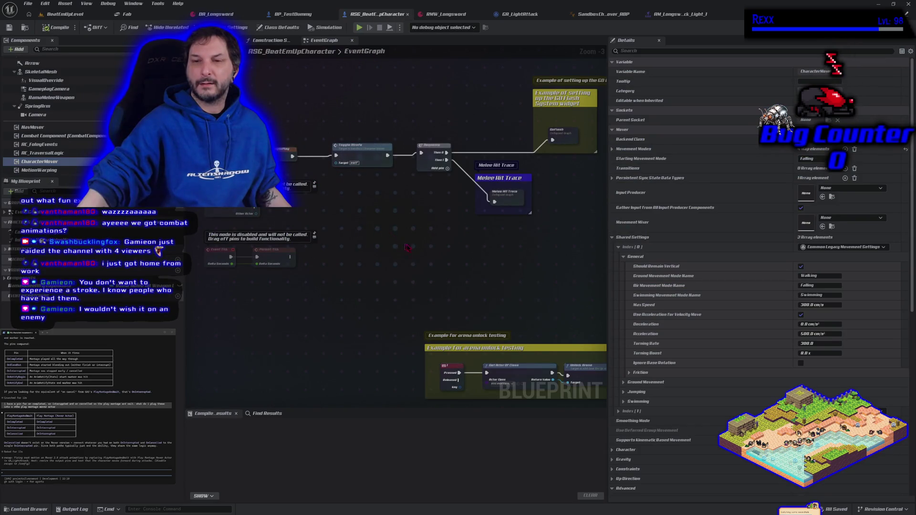
Step: Open the SandboxCharacter_Mover Blueprint from the Blueprints folder
mouse_move(427, 257)
mouse_down()
mouse_move(416, 236)
mouse_move(363, 214)
mouse_move(454, 258)
mouse_up()
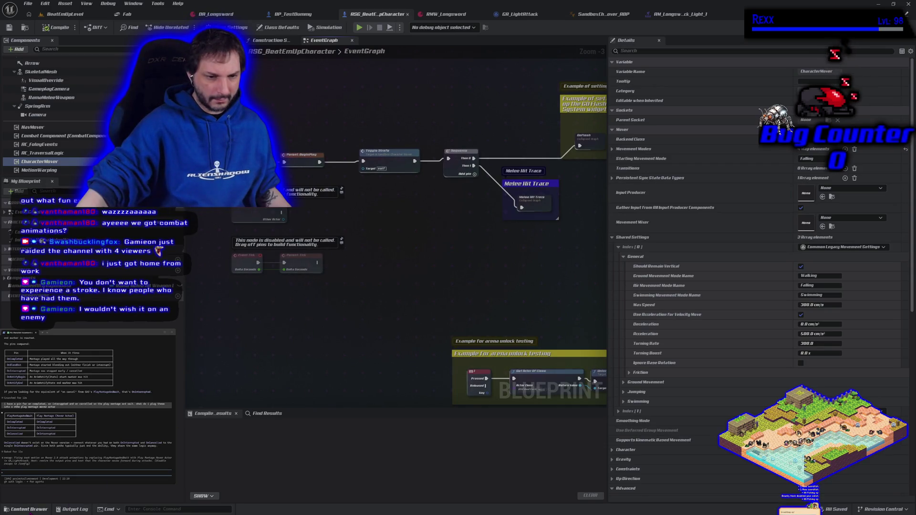
click(28, 510)
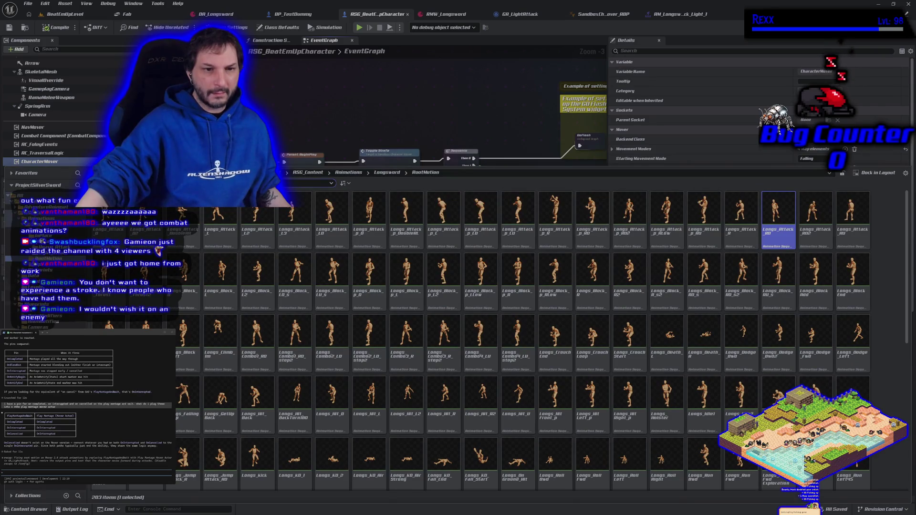
click(35, 304)
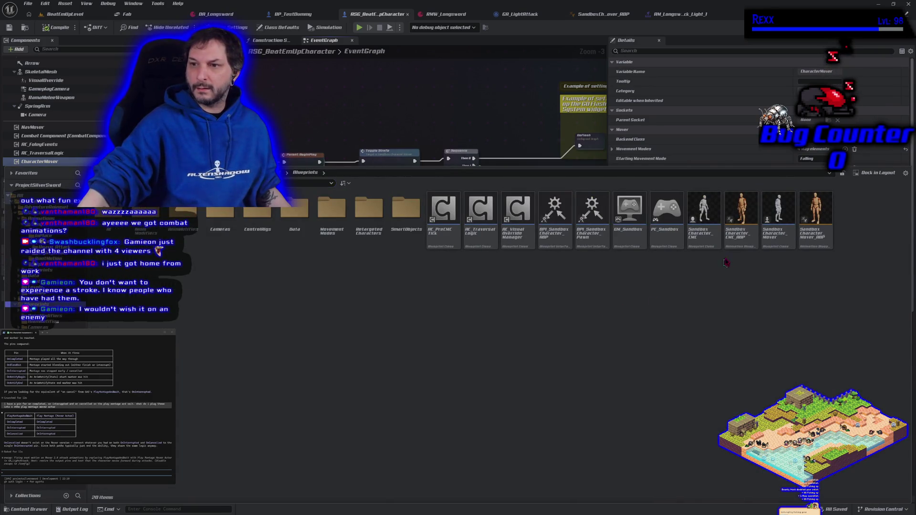
double_click(779, 225)
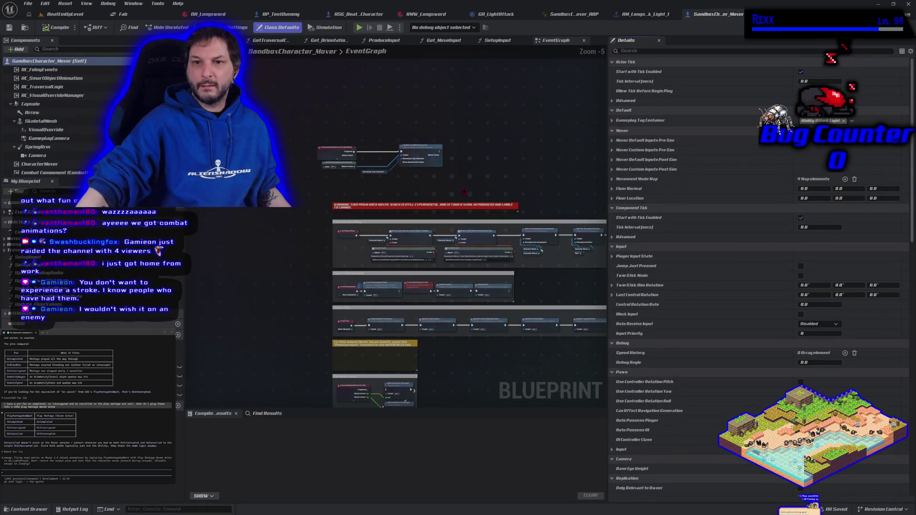
Step: Look over the Event Possessed, camera and walk input sections, then open GetTraversalCheckInputs
scroll(496, 306, up, 2)
mouse_move(488, 262)
mouse_down()
mouse_move(473, 198)
mouse_move(447, 179)
mouse_move(477, 84)
mouse_up()
scroll(447, 190, up, 1)
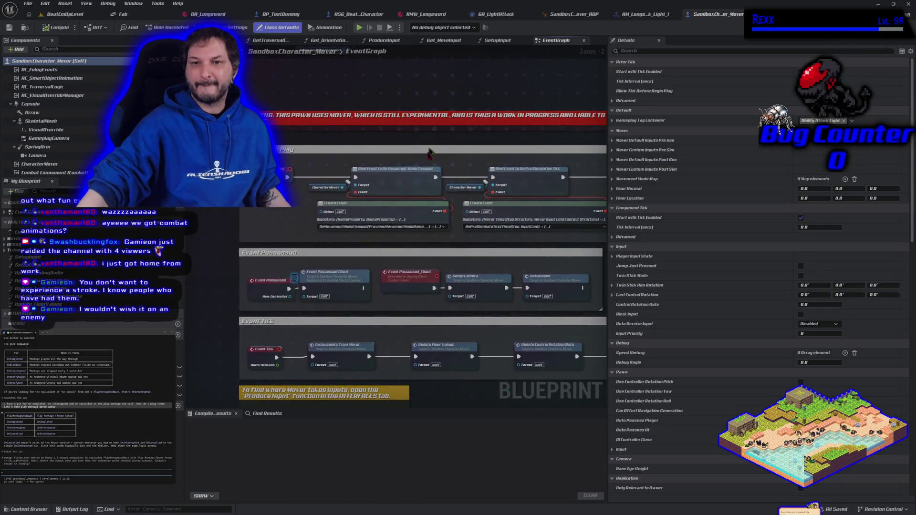
drag(432, 145, 395, 53)
mouse_move(449, 372)
mouse_down()
mouse_move(427, 215)
mouse_move(463, 134)
mouse_up()
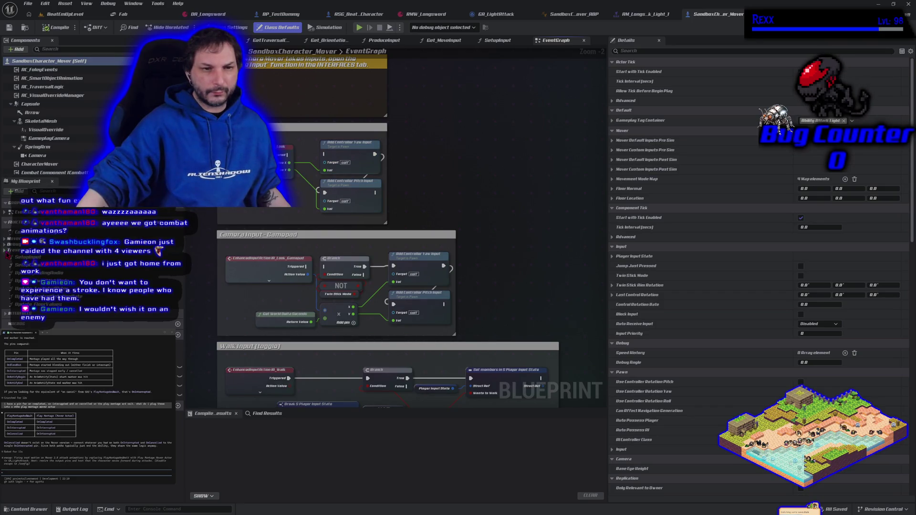
scroll(28, 267, up, 1)
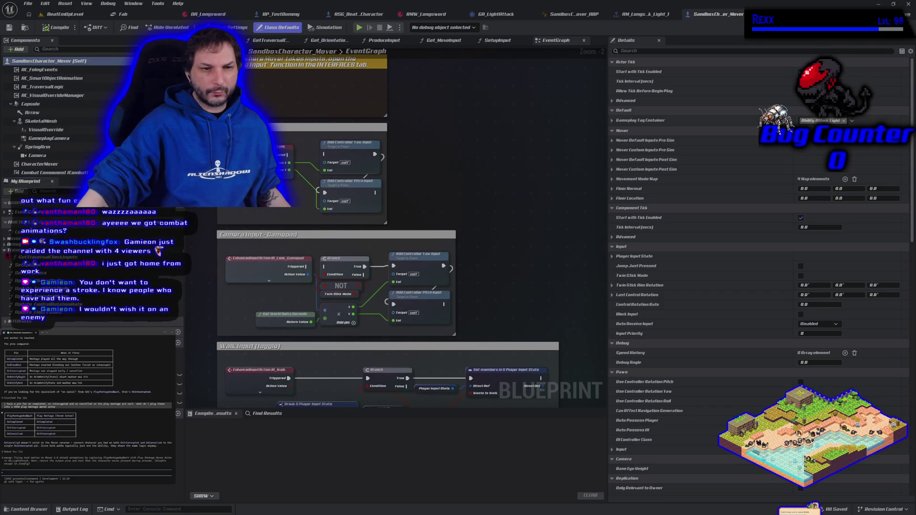
double_click(48, 257)
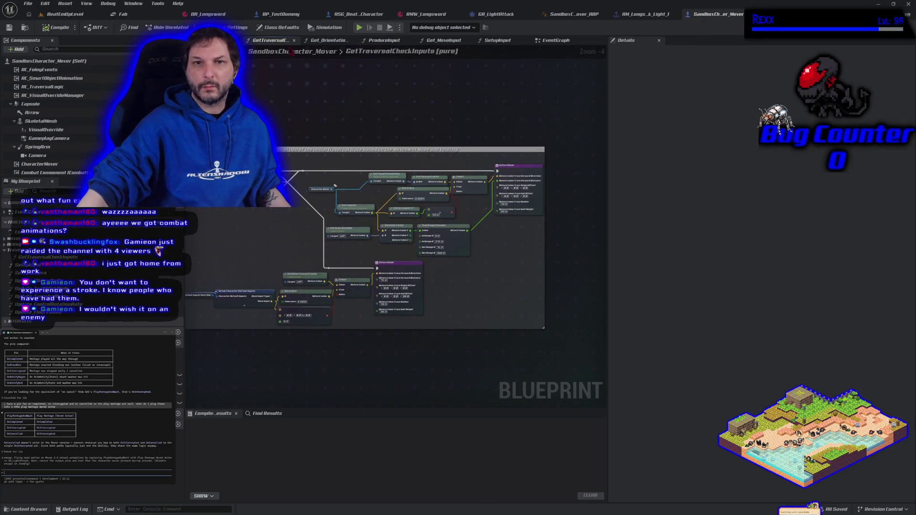
click(294, 40)
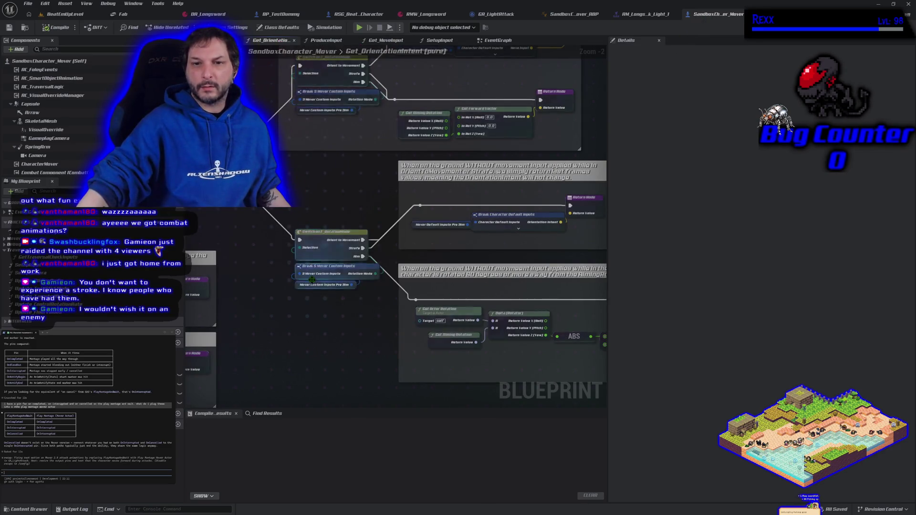
Step: Look over the Get_OrientationIntent, ProduceInput and Get_MoveInput graphs
mouse_move(312, 289)
mouse_down()
mouse_move(338, 290)
mouse_move(450, 164)
mouse_move(423, 190)
mouse_move(293, 260)
mouse_move(255, 269)
mouse_up()
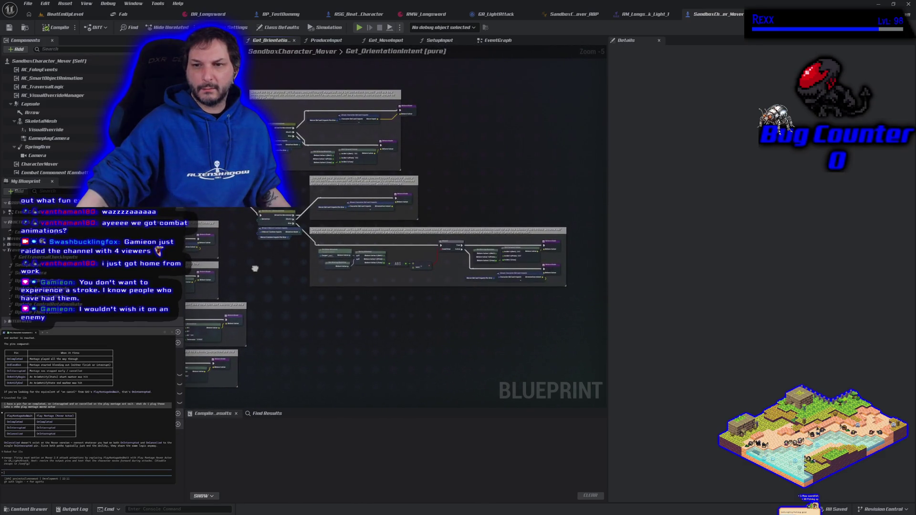
click(325, 40)
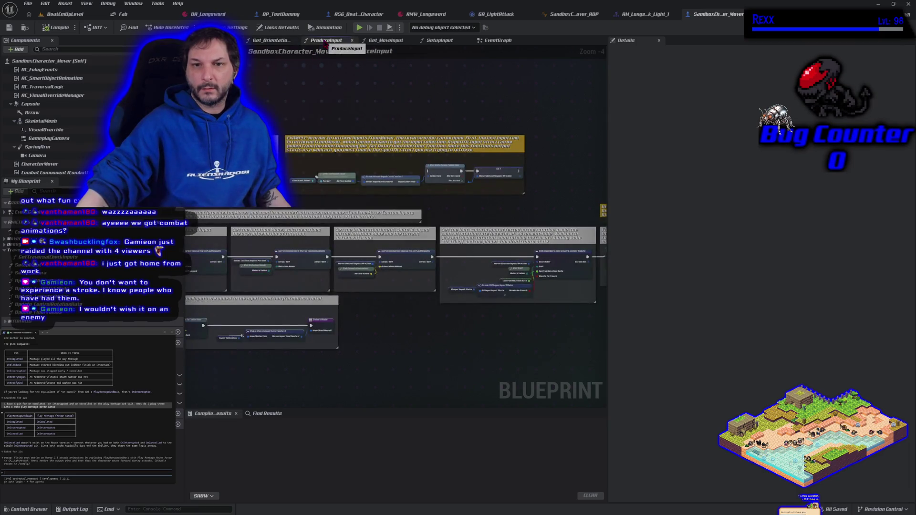
mouse_move(359, 340)
mouse_down()
mouse_move(407, 348)
mouse_move(420, 272)
mouse_move(477, 296)
mouse_move(436, 350)
mouse_move(392, 348)
mouse_up()
click(394, 42)
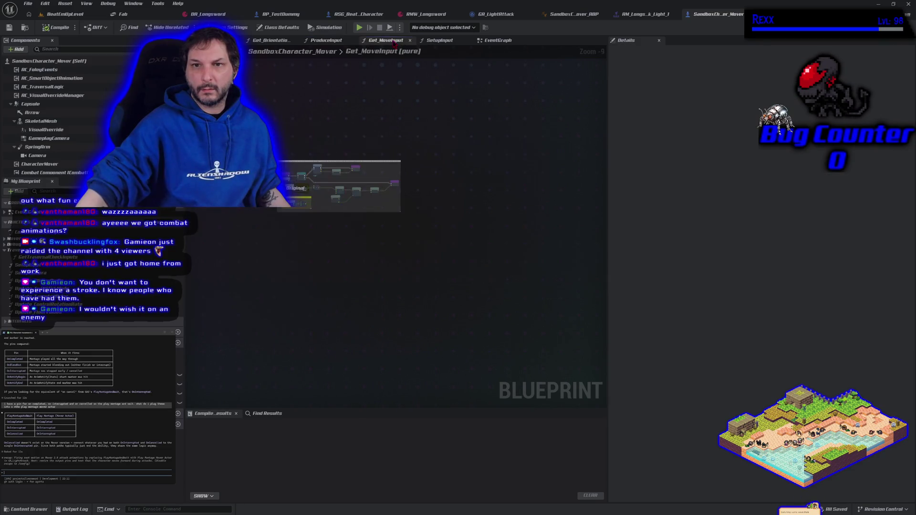
scroll(323, 183, up, 7)
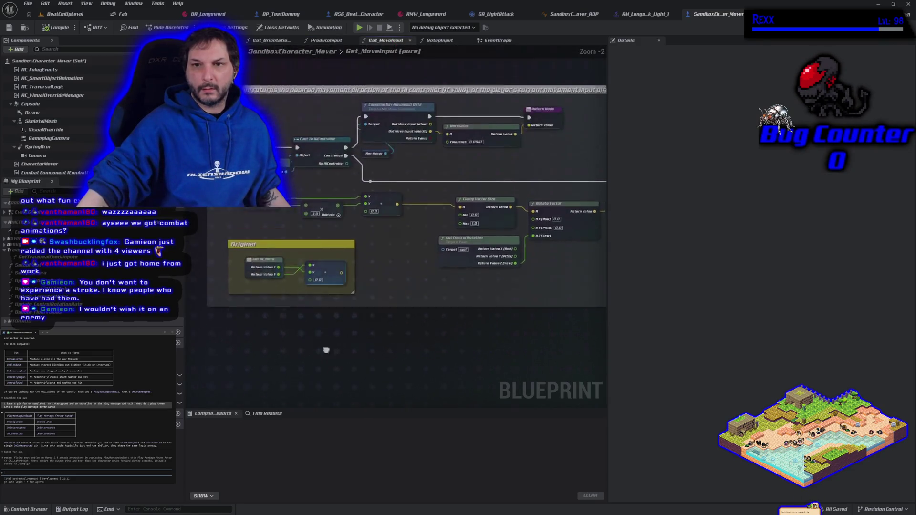
drag(404, 374, 349, 352)
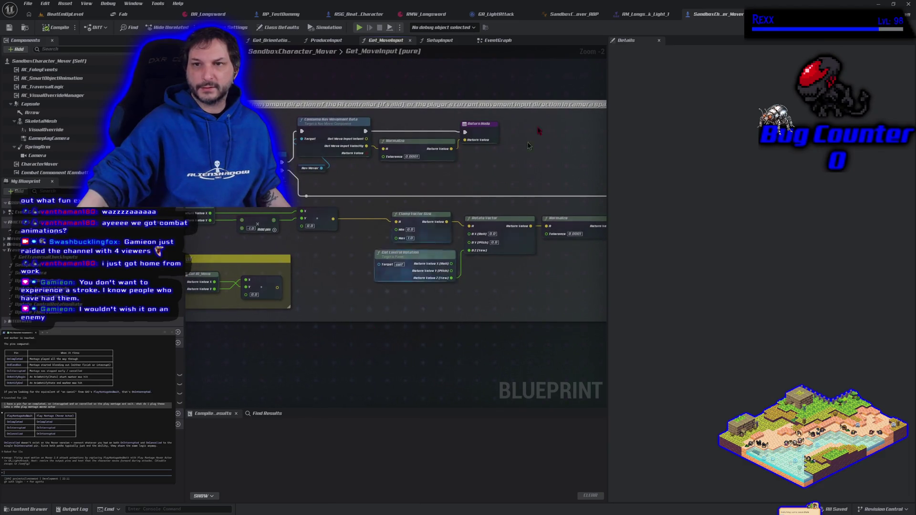
Step: Check SetupInput and EventGraph, then inspect Get_MoveInput's Cast To AIController nodes
click(430, 43)
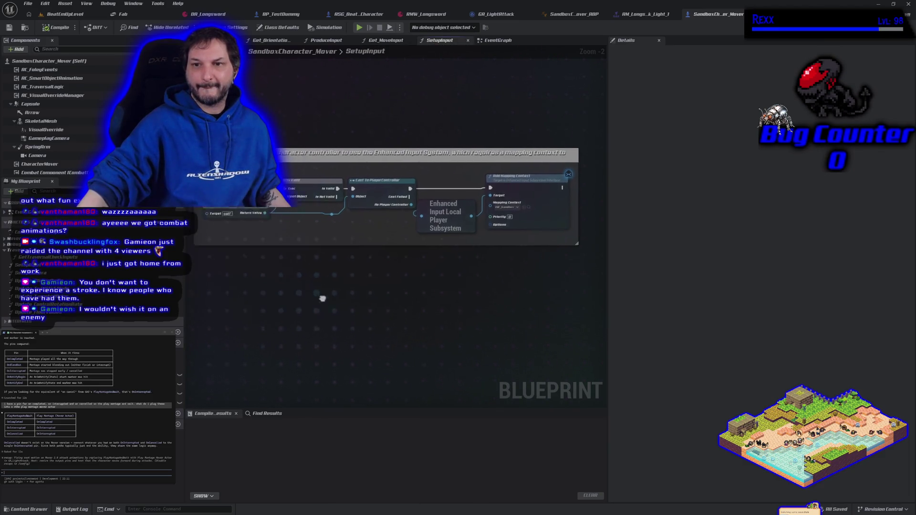
click(482, 42)
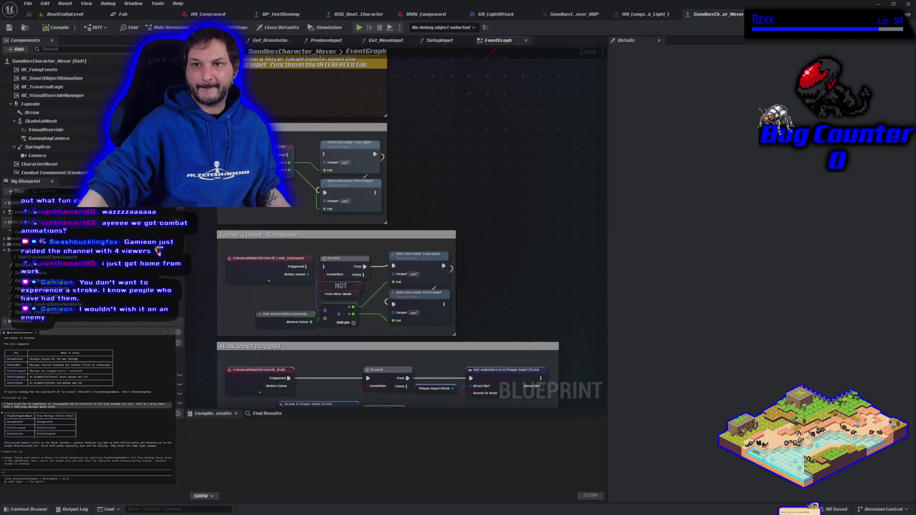
click(385, 41)
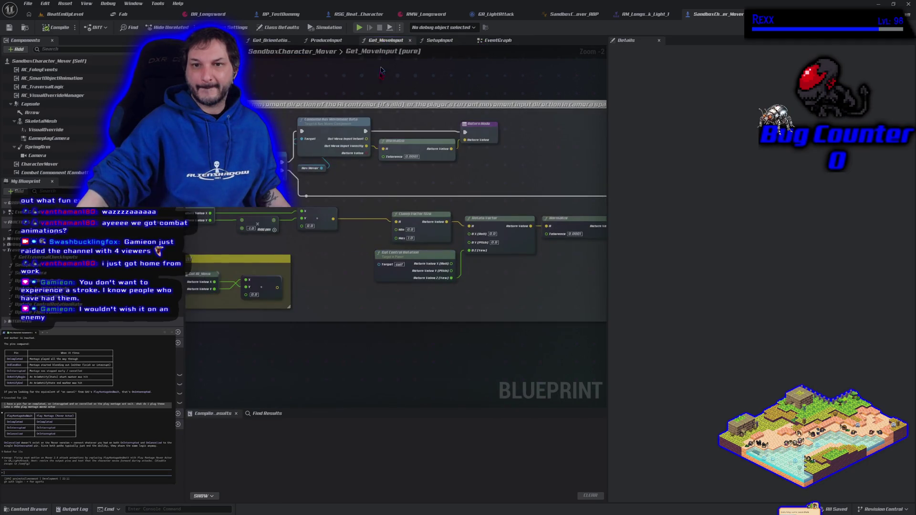
mouse_move(340, 322)
mouse_down()
mouse_move(425, 315)
mouse_move(353, 317)
mouse_up()
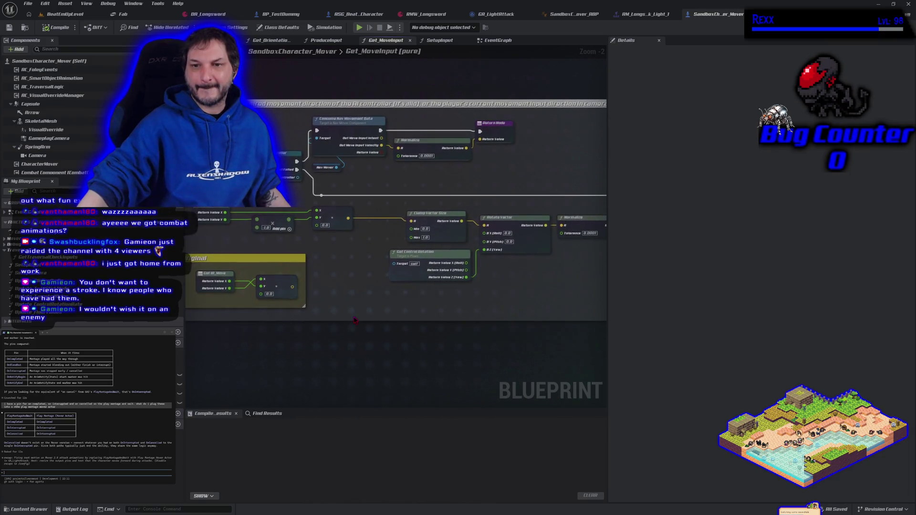
drag(454, 315, 466, 327)
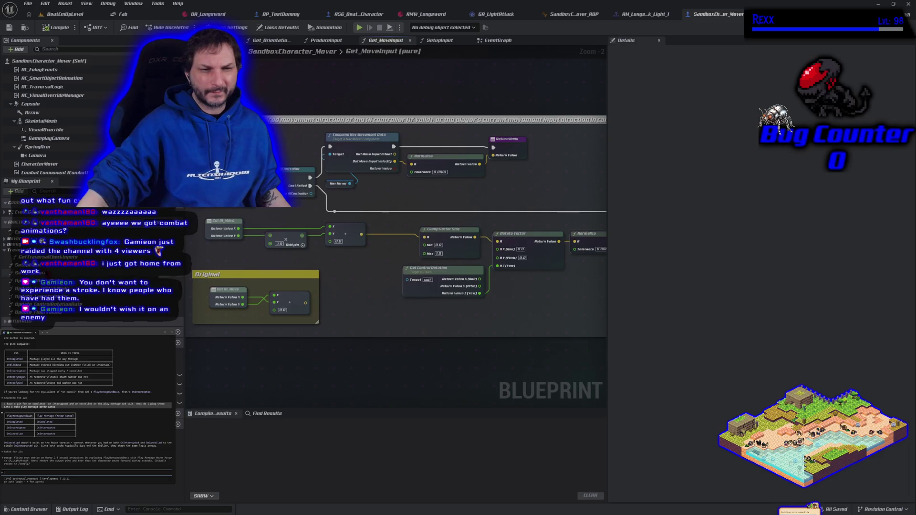
scroll(4, 242, down, 5)
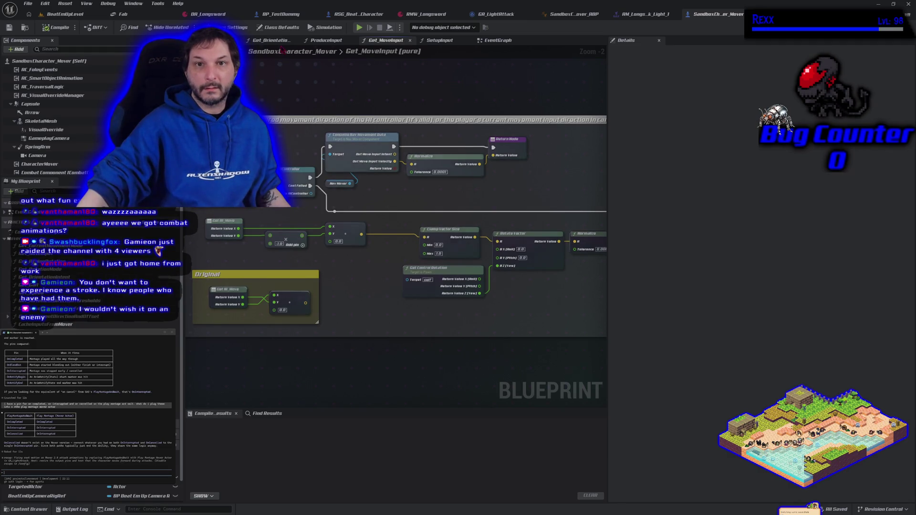
Step: Review Get_OrientationIntent's lower orientation comments and the ProduceInput graph
click(270, 40)
scroll(263, 271, up, 4)
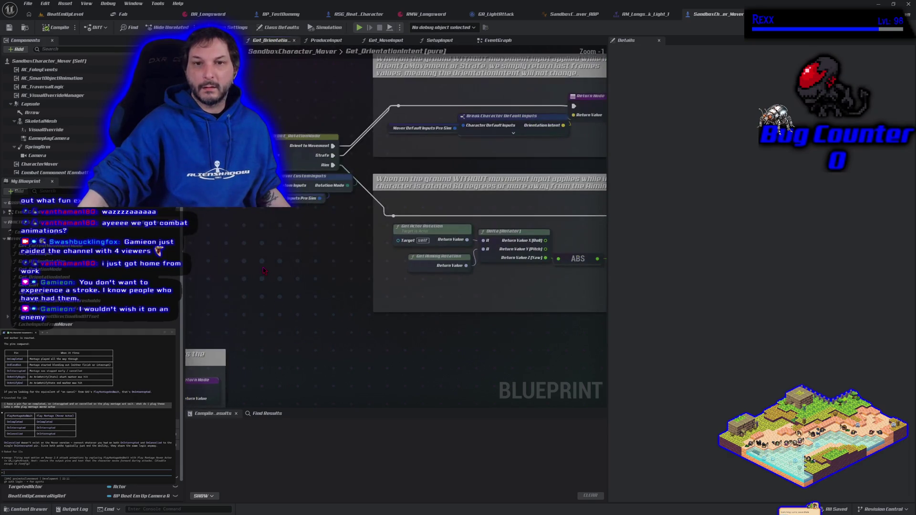
scroll(264, 271, down, 3)
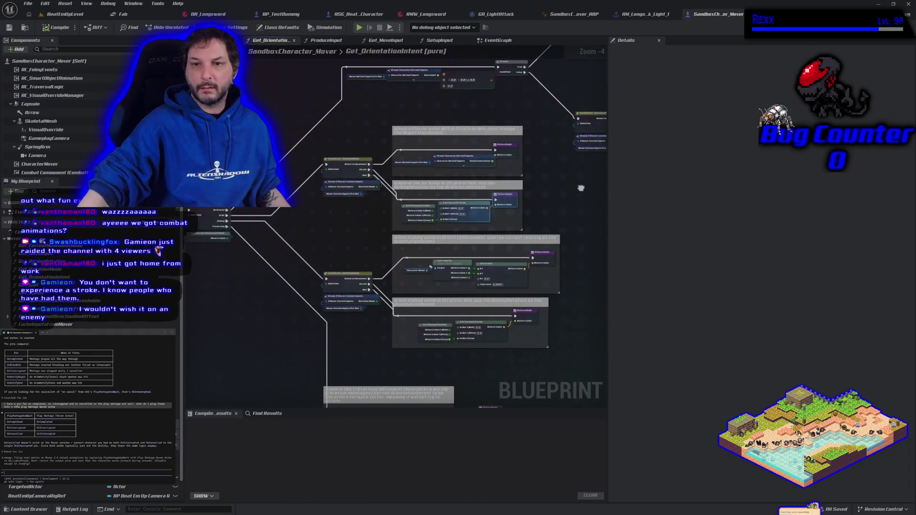
drag(581, 189, 555, 79)
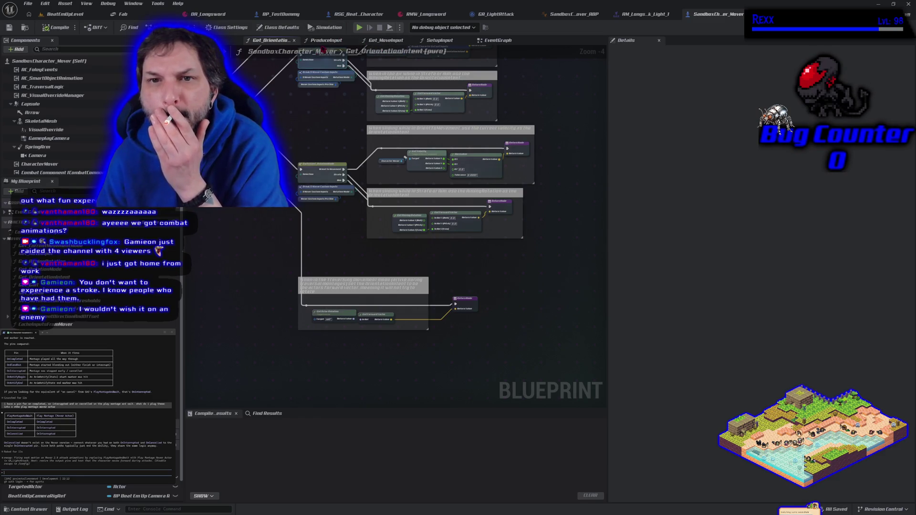
click(326, 40)
mouse_move(483, 260)
mouse_down()
mouse_move(452, 211)
mouse_move(284, 263)
mouse_move(296, 294)
mouse_up()
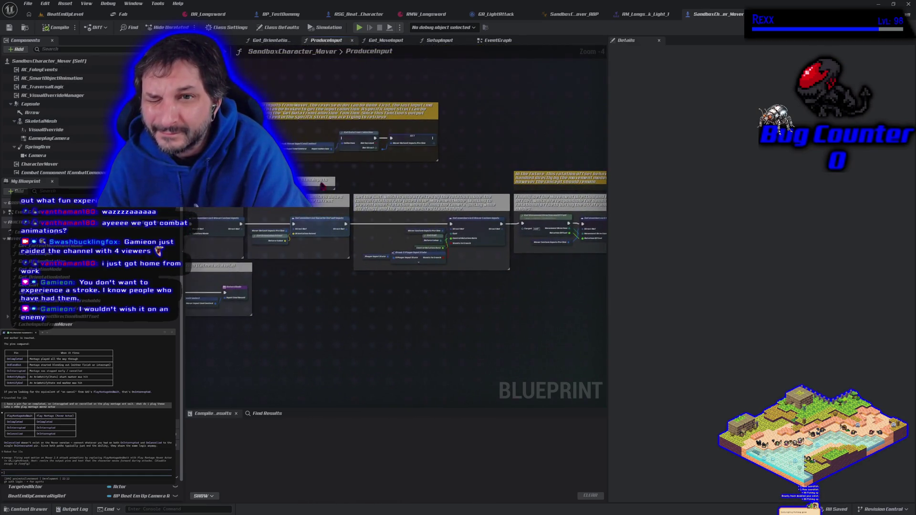
Step: Navigate the EventGraph to the Setting Actor Rotation on Tick section
click(504, 40)
scroll(484, 253, down, 3)
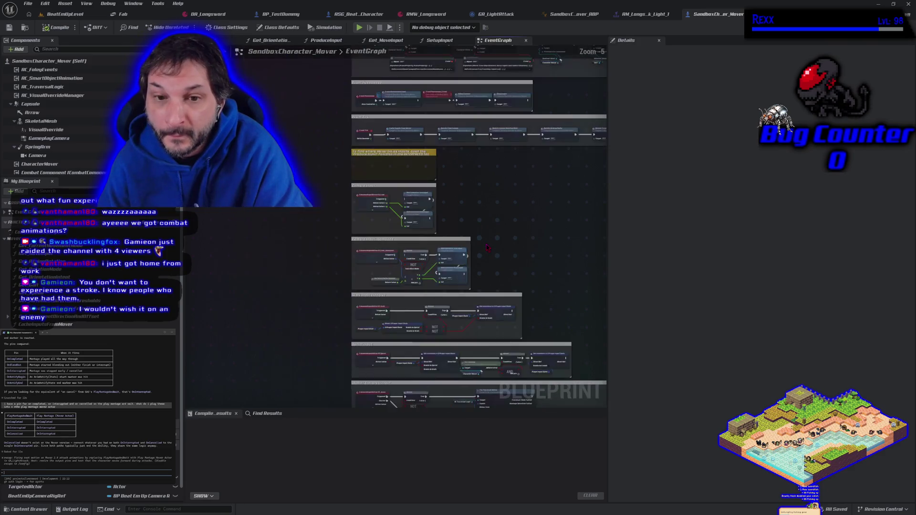
drag(416, 256, 325, 302)
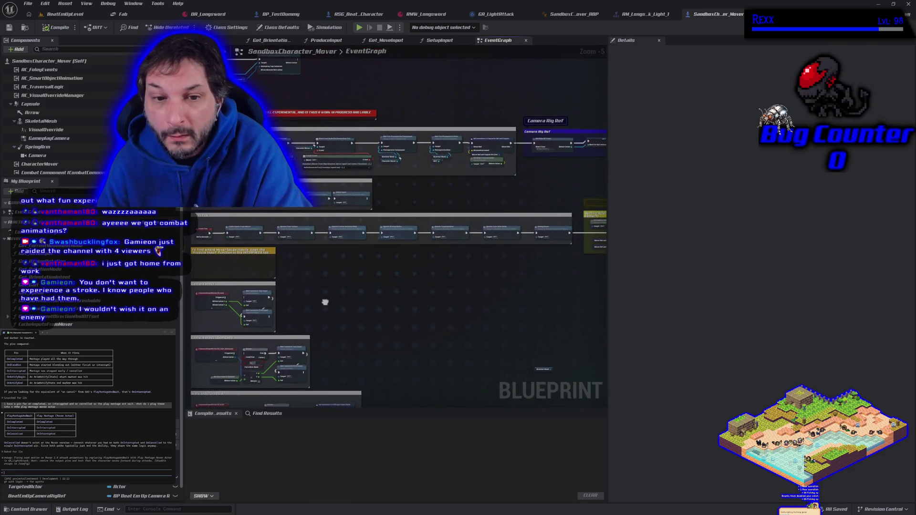
scroll(446, 282, up, 4)
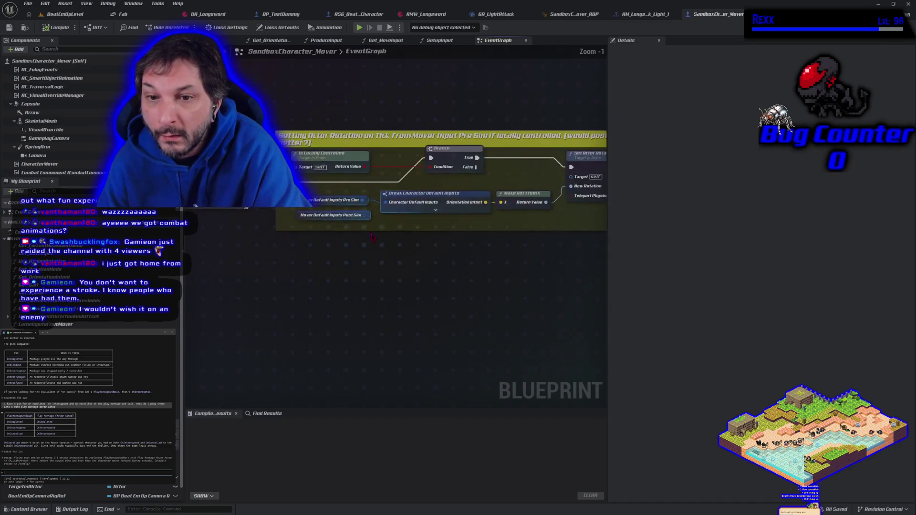
scroll(372, 238, down, 1)
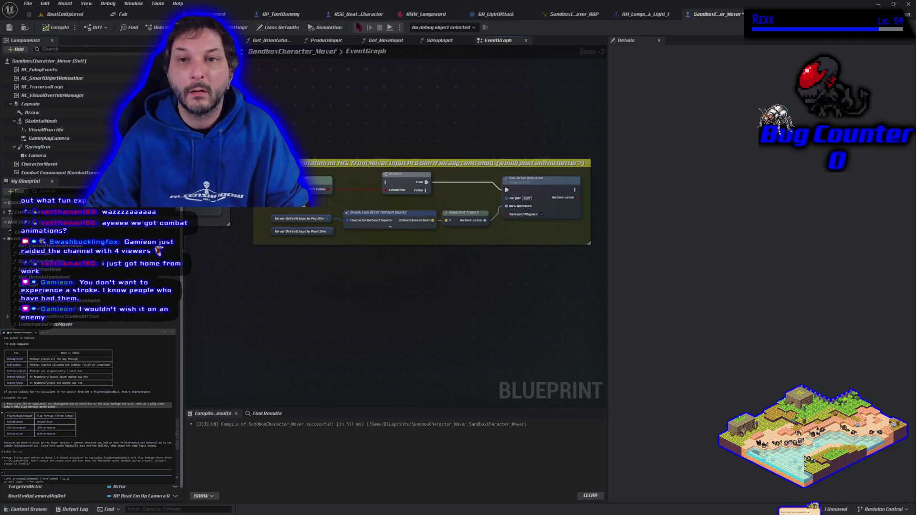
Step: Run a quick play test in the level, then go back to the SandboxCharacter_Mover graph
click(66, 14)
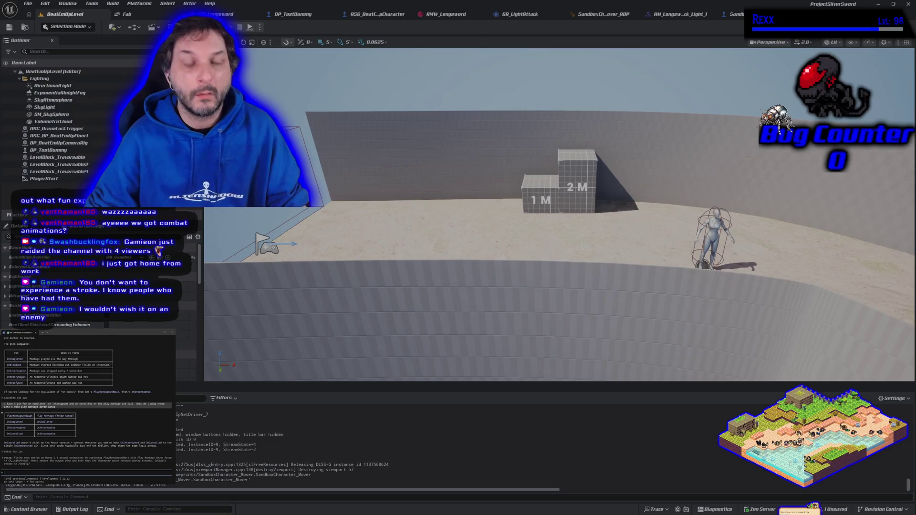
key(alt+p)
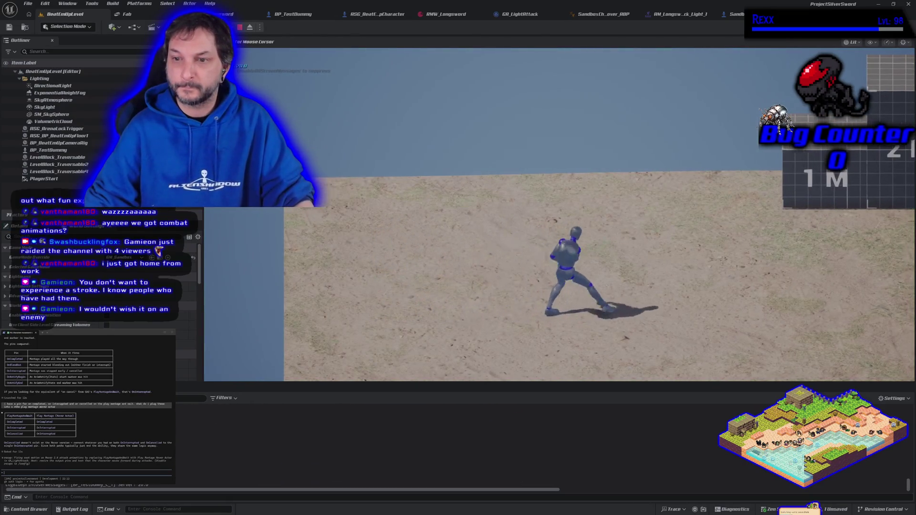
key(Escape)
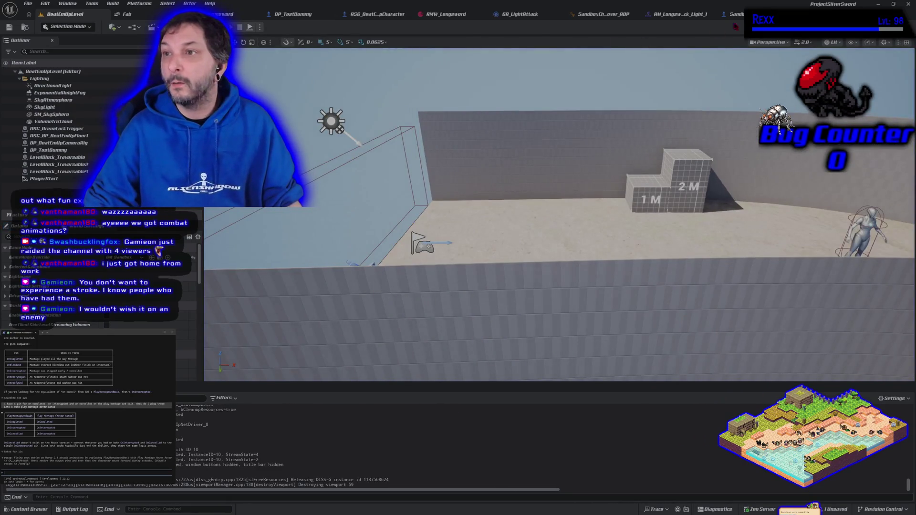
click(733, 14)
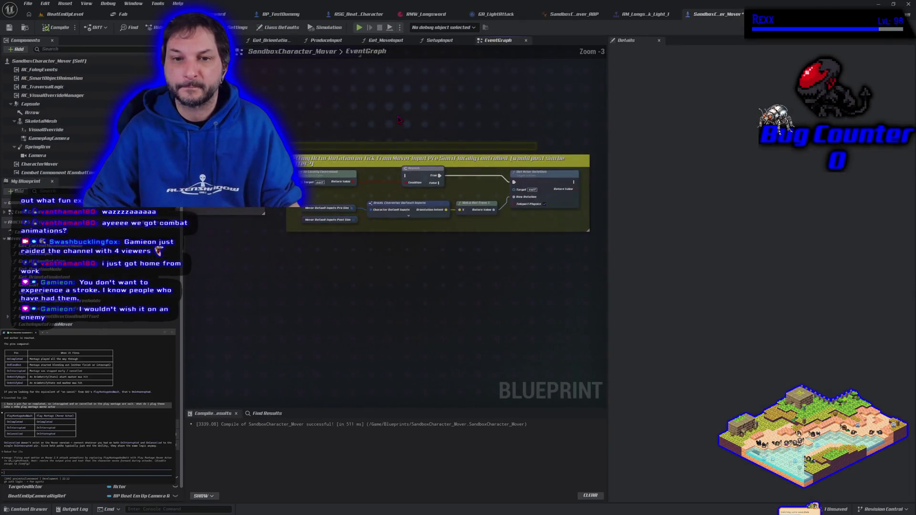
Step: Shift the rotation comment group to the right to free space in the graph
mouse_move(408, 150)
mouse_down()
mouse_move(307, 296)
mouse_move(334, 296)
mouse_up()
click(414, 162)
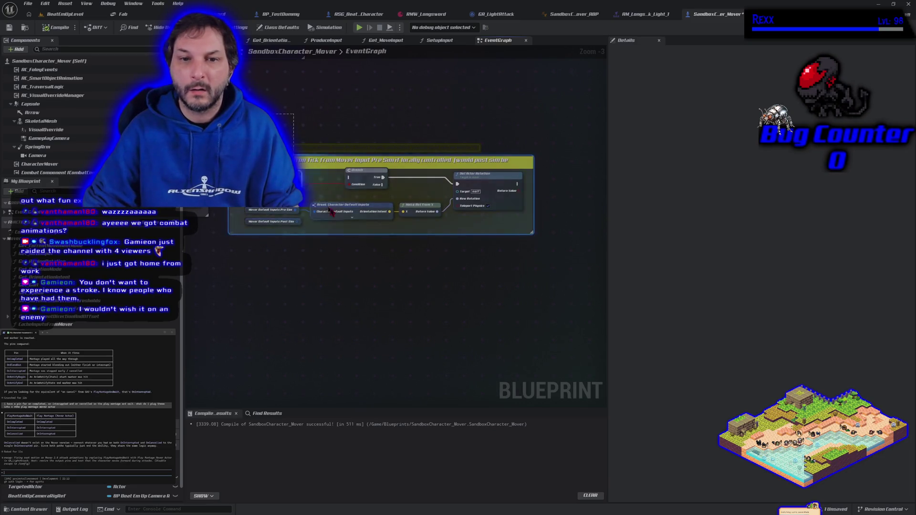
drag(414, 162, 549, 170)
Step: Add a Has Tag node to the EventGraph
scroll(364, 298, down, 1)
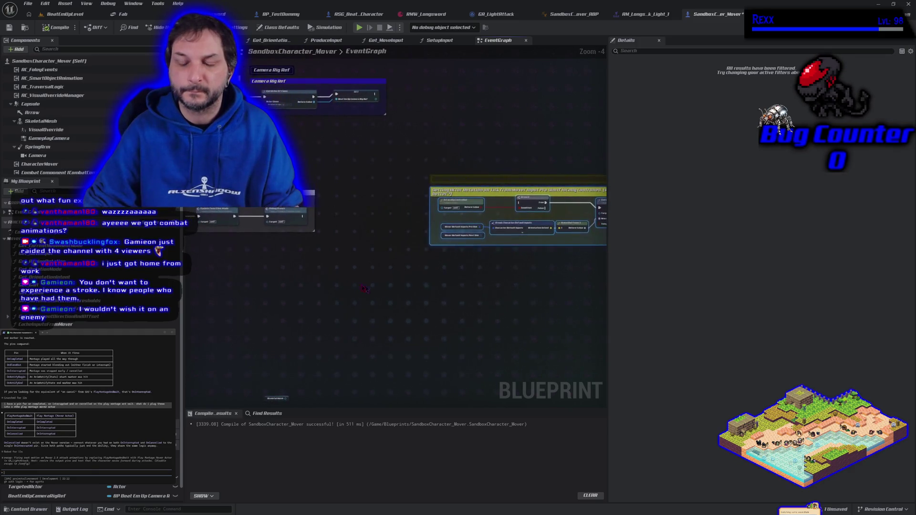
right_click(274, 277)
text(has tag)
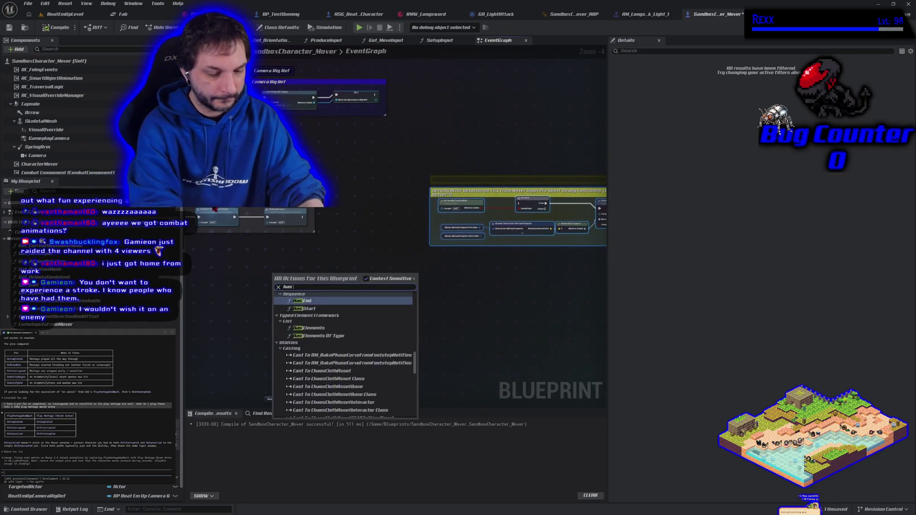
key(Return)
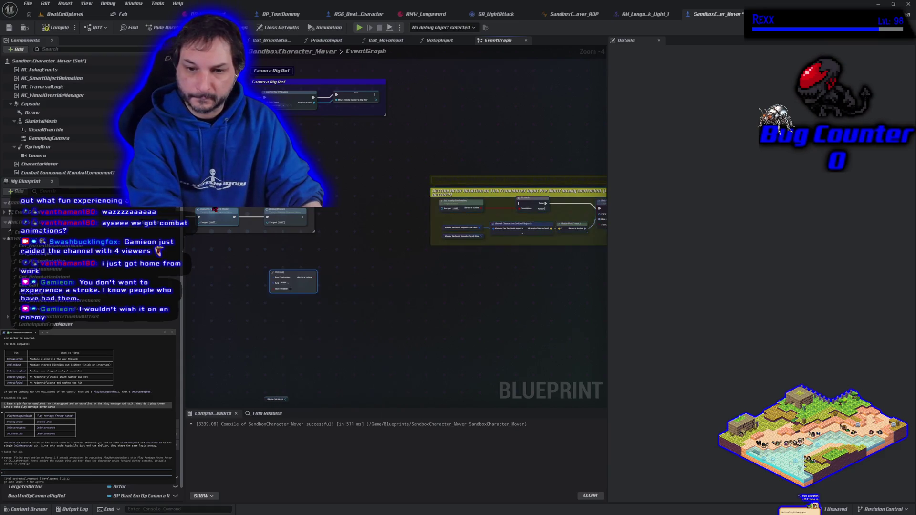
Step: Add a Has Matching GameplayTag node from the 'gameplay tag' search results
scroll(283, 362, up, 4)
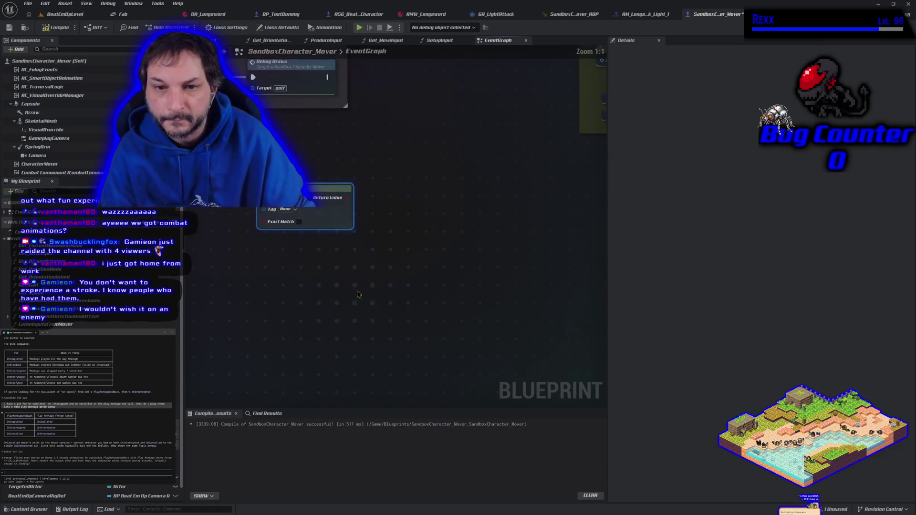
right_click(360, 295)
text(gameplay tag)
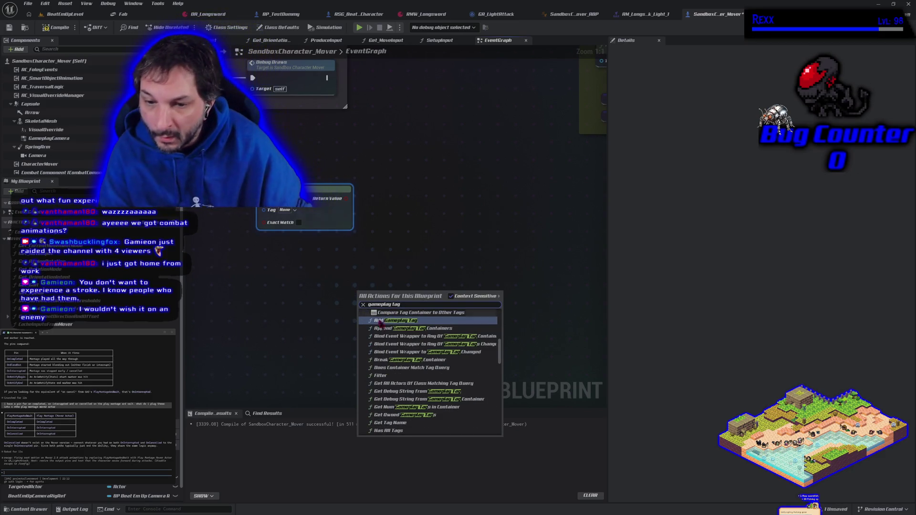
scroll(427, 420, up, 3)
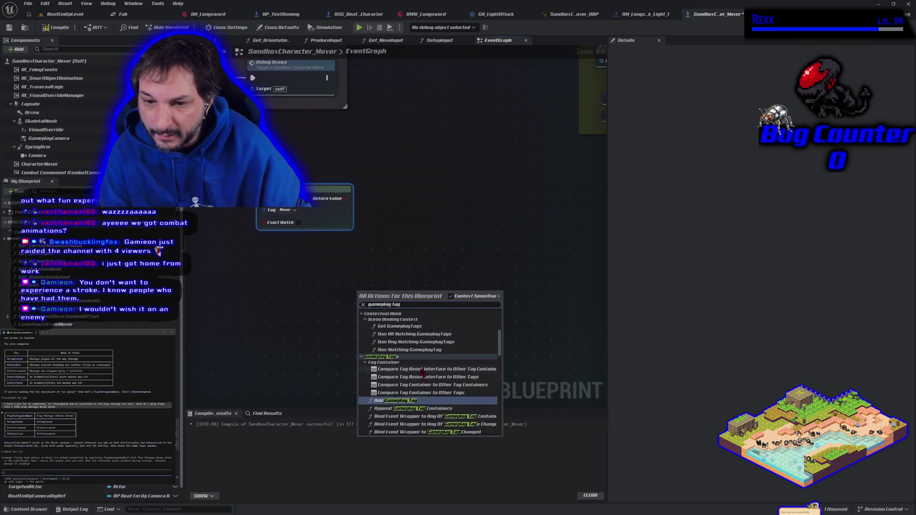
scroll(411, 353, up, 2)
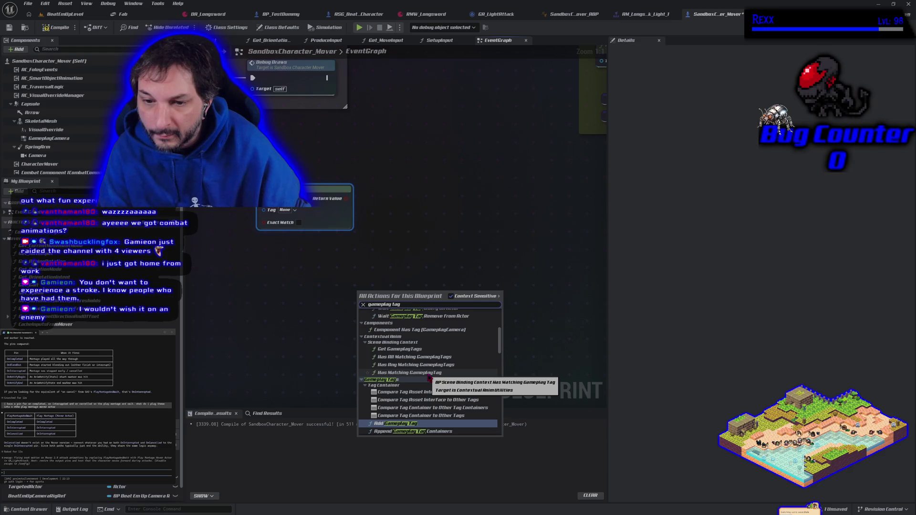
click(428, 375)
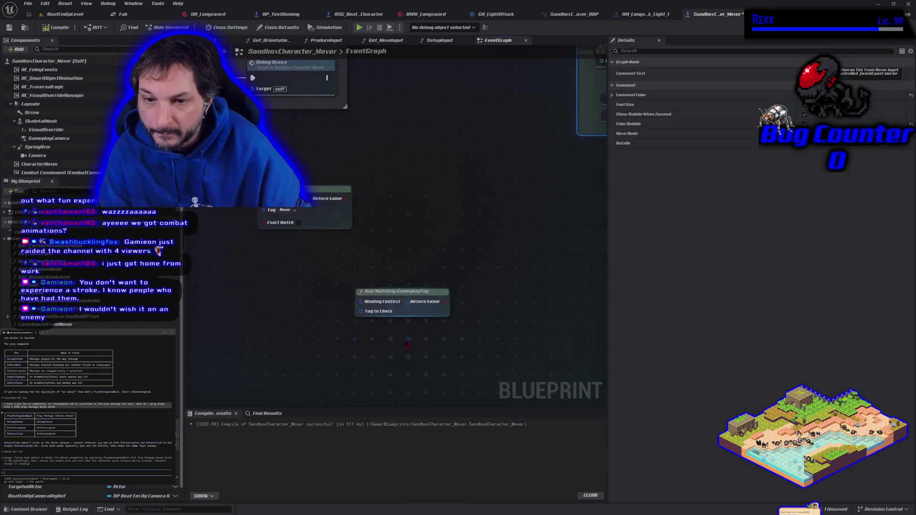
Step: Add a Get GameplayTags node and attach a Break Gameplay Tag Container to its output
right_click(383, 340)
text(gamep)
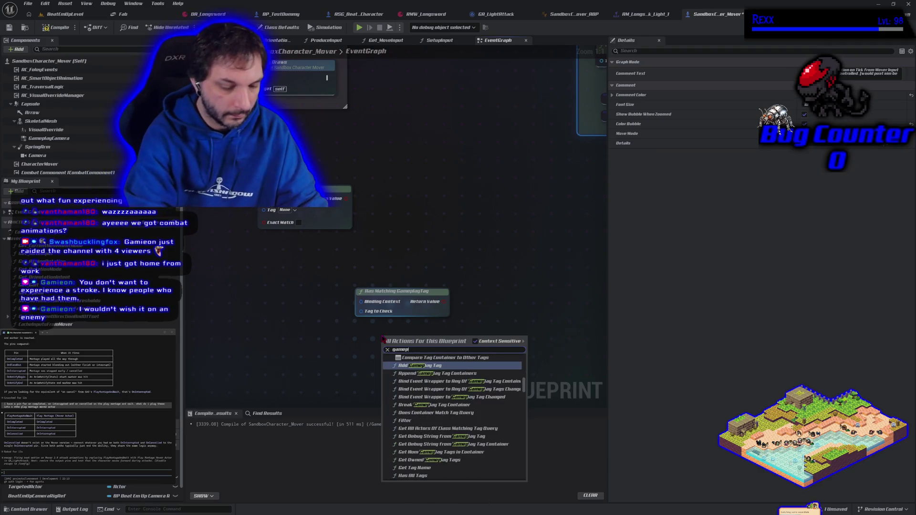
text(lay tag)
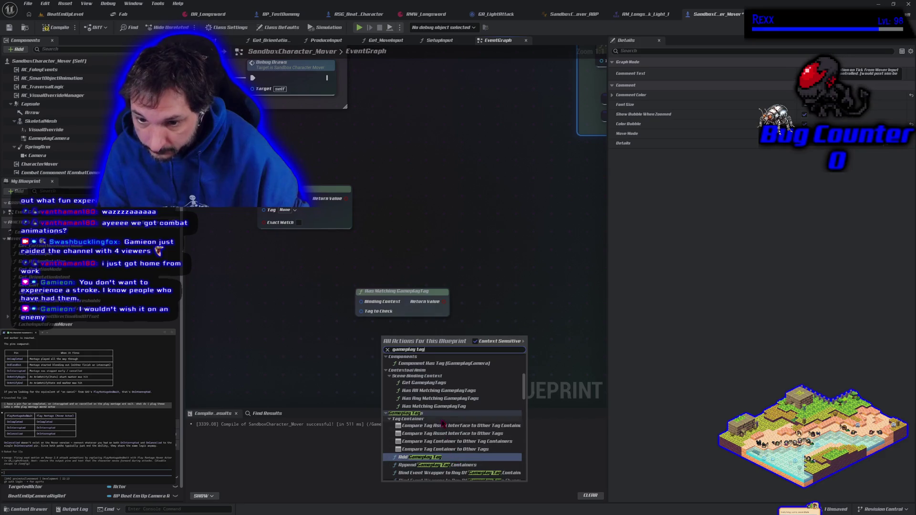
click(430, 386)
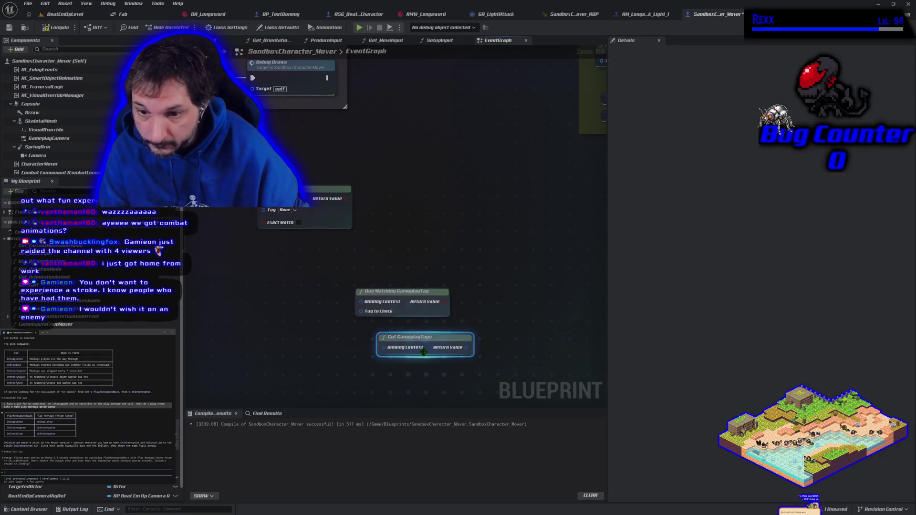
mouse_move(417, 340)
mouse_down()
mouse_move(291, 334)
mouse_move(364, 348)
mouse_up()
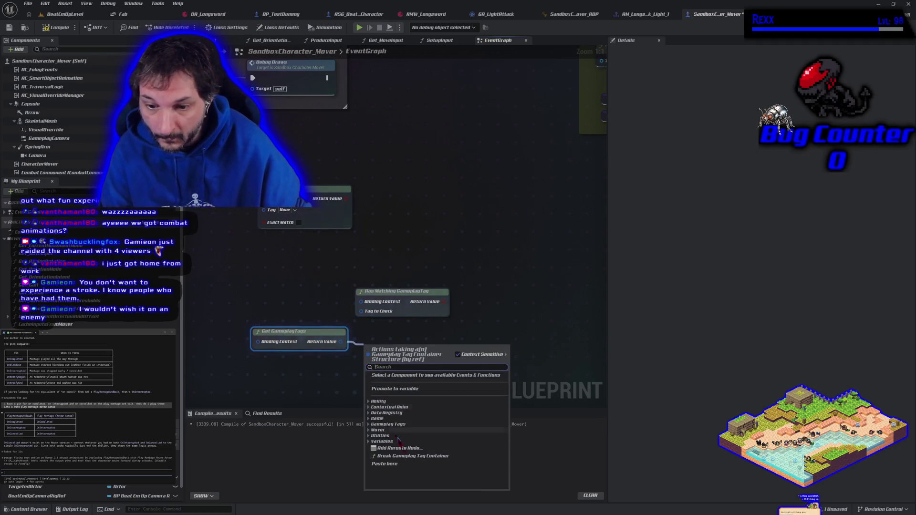
click(414, 457)
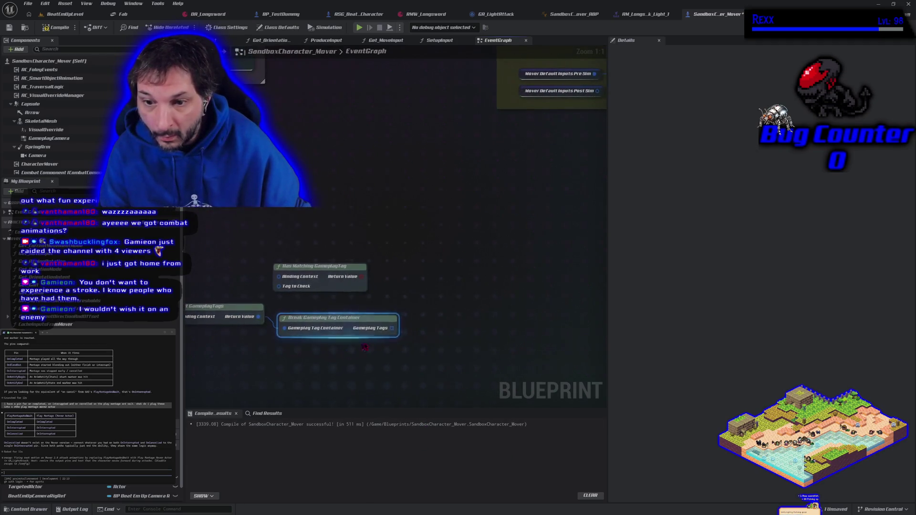
Step: Loop over the Gameplay Tags with a For Each Loop with Break, placing Has Matching GameplayTag beside it
mouse_move(394, 330)
mouse_down()
mouse_move(423, 332)
mouse_move(413, 330)
mouse_up()
text(fo)
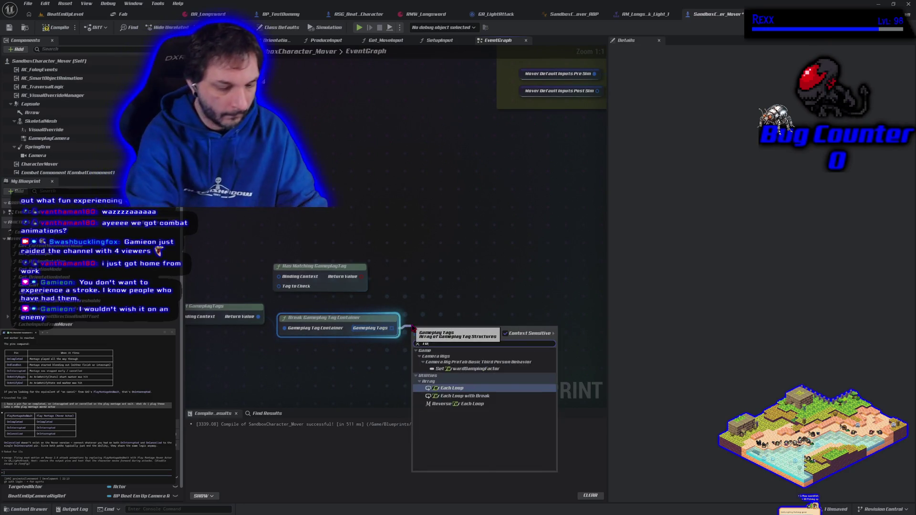
text(r each loo)
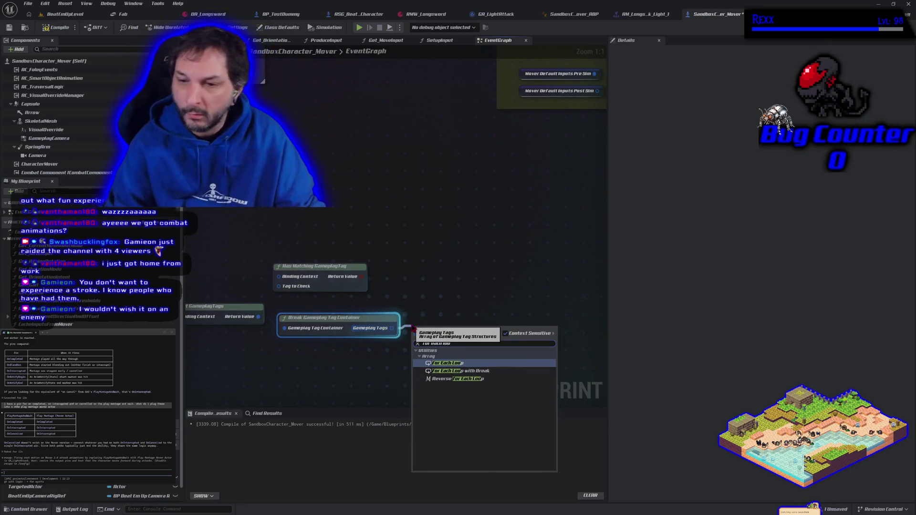
click(525, 372)
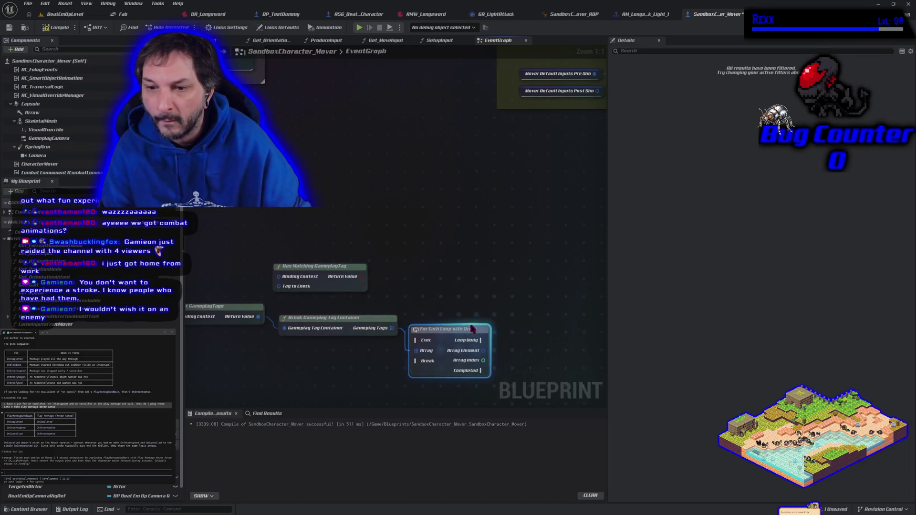
drag(456, 333, 474, 304)
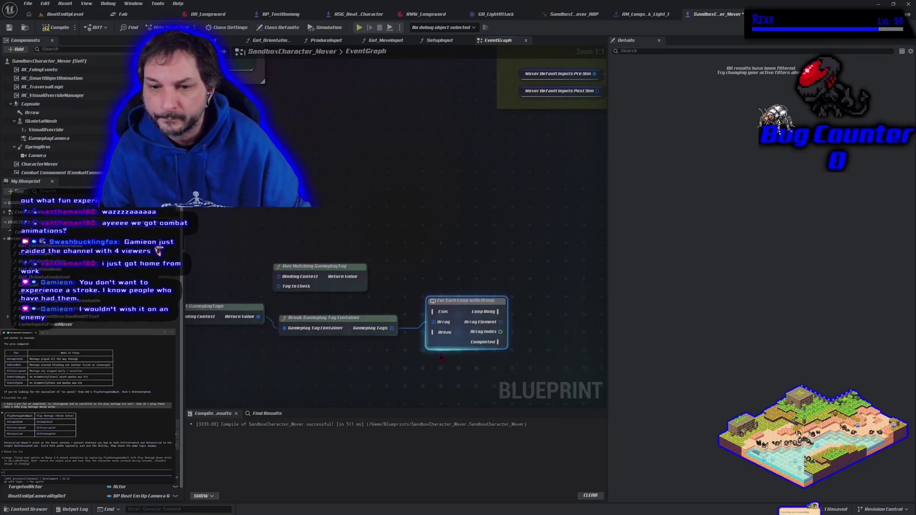
mouse_move(275, 271)
mouse_down()
mouse_move(483, 260)
mouse_move(538, 312)
mouse_move(533, 272)
mouse_move(495, 249)
mouse_up()
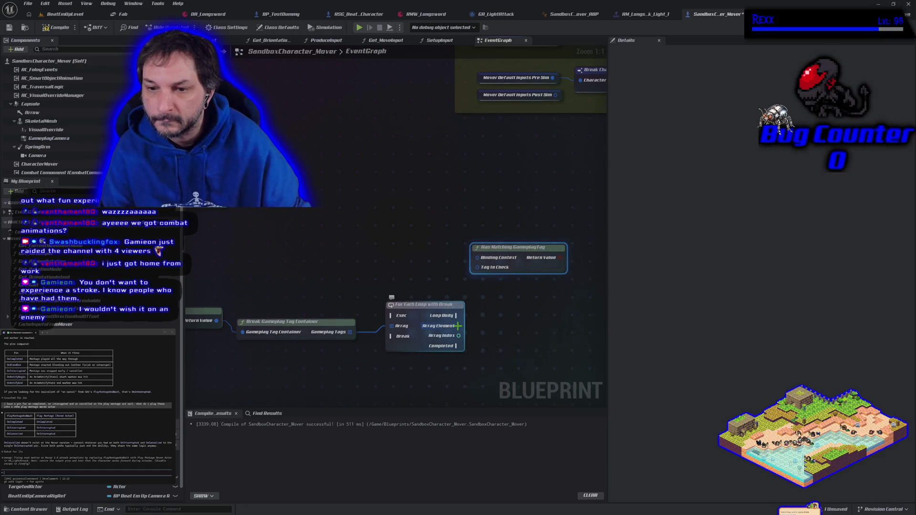
Step: Compare the loop's Array Element using a new Equal (==) node
drag(459, 326, 492, 325)
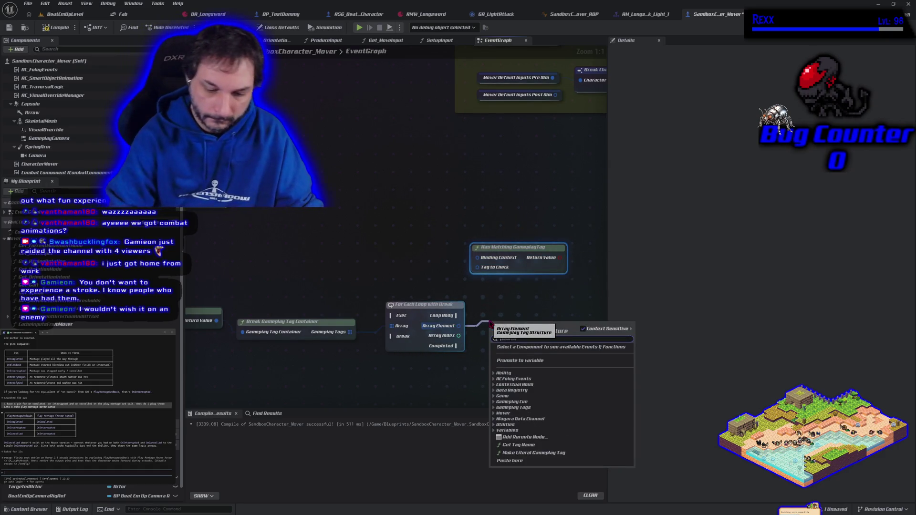
text(=)
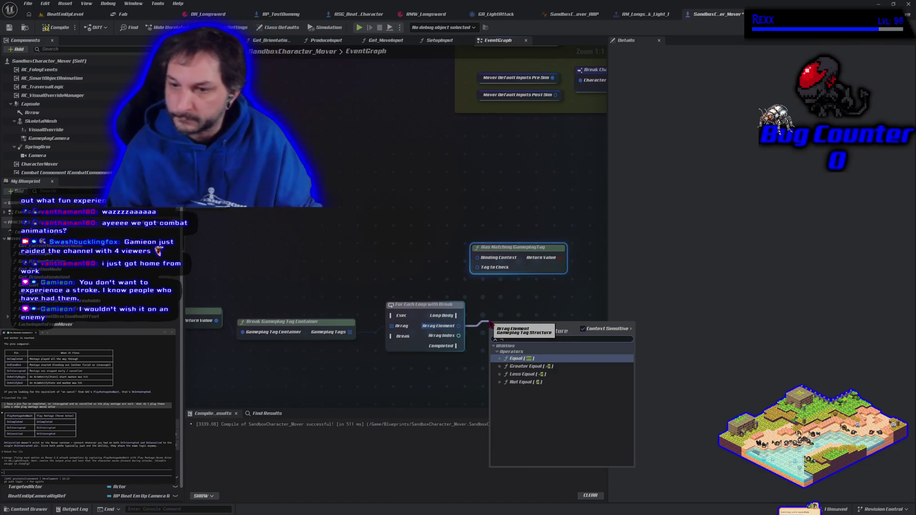
key(Return)
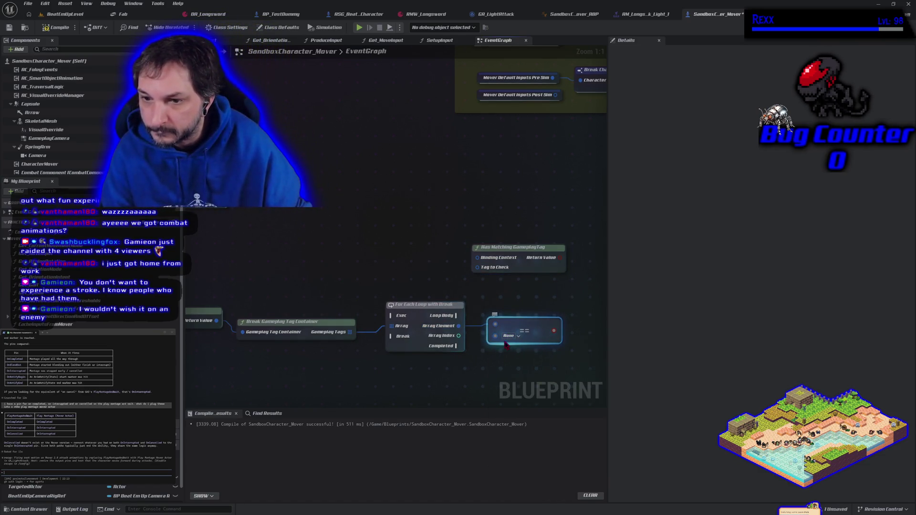
click(510, 337)
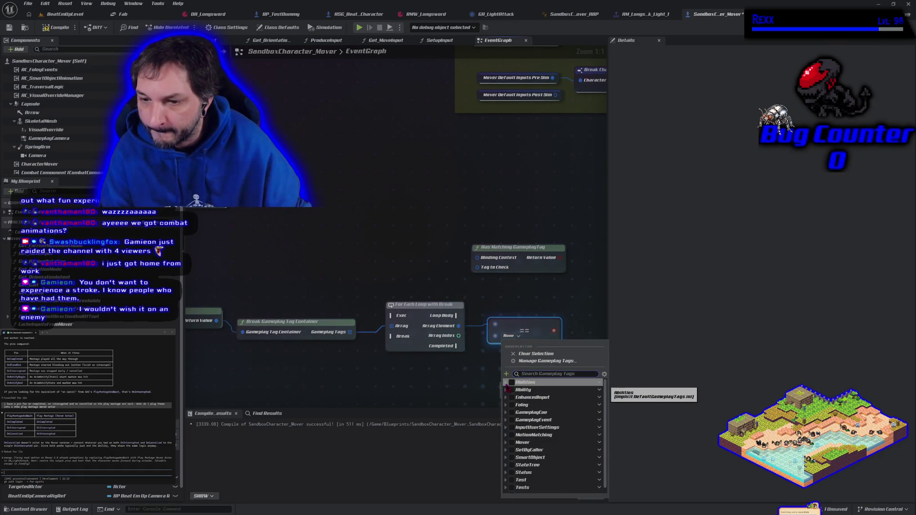
Step: Pick Ability > Attack > Light in the Equal node's tag picker, so it checks Ability.Attack.Light
click(506, 421)
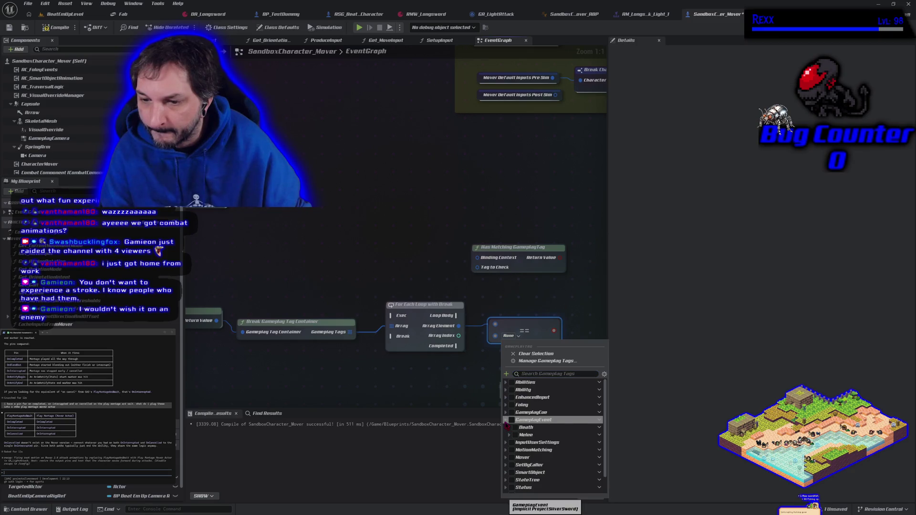
click(506, 383)
click(507, 383)
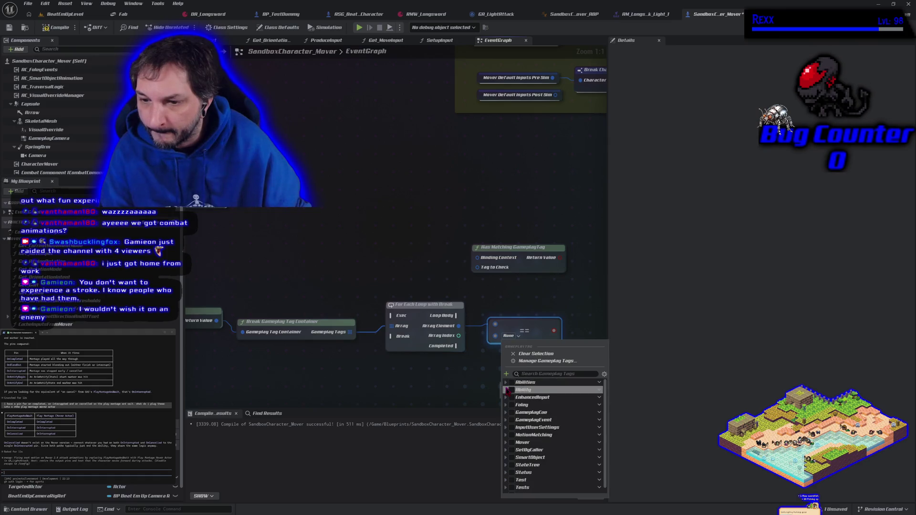
scroll(507, 391, down, 1)
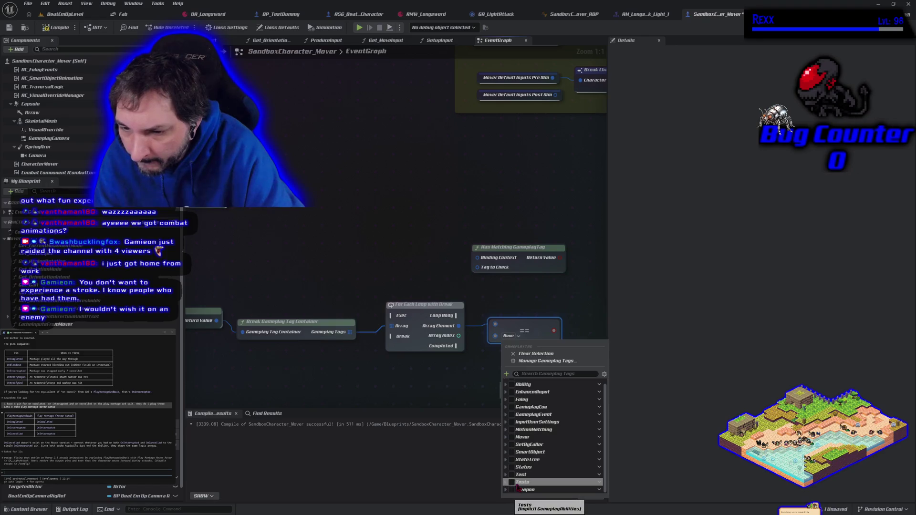
scroll(509, 483, up, 1)
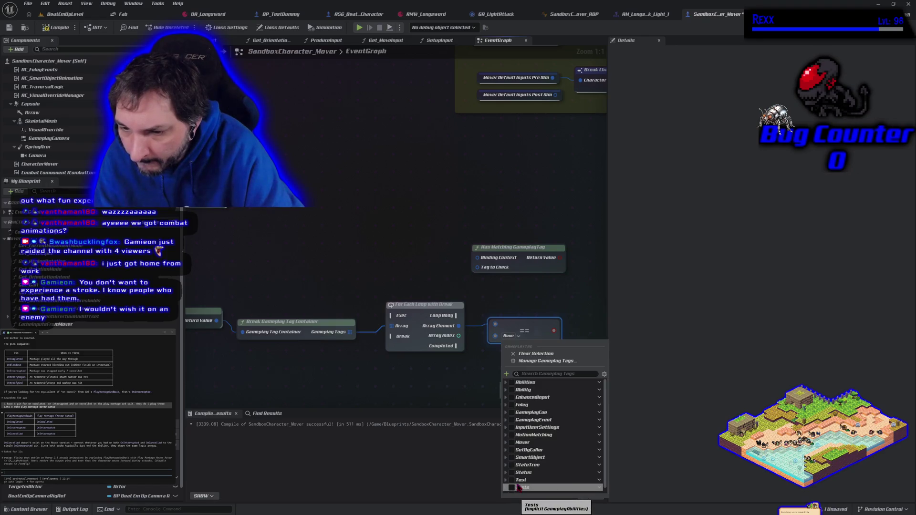
click(506, 451)
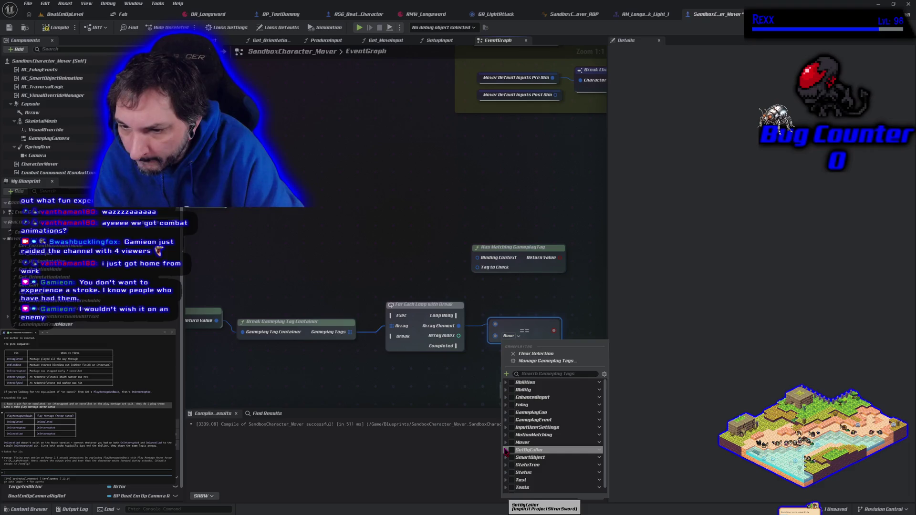
click(506, 390)
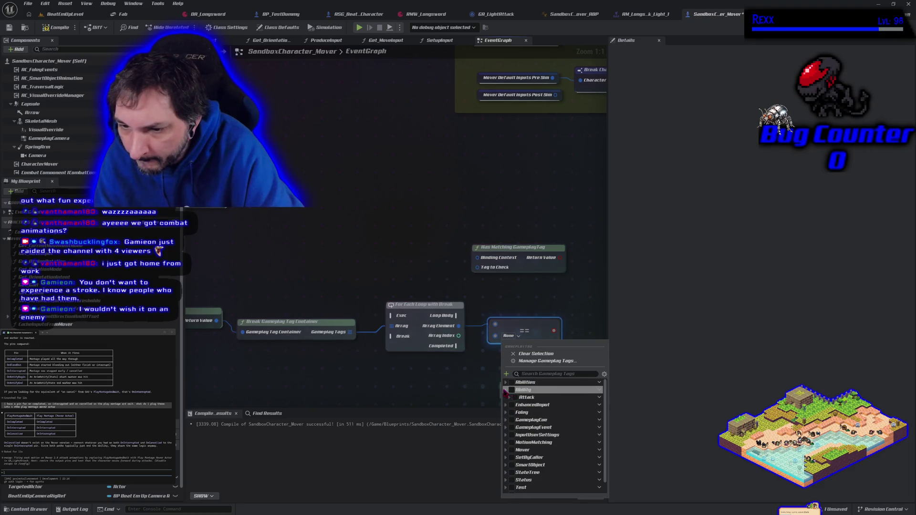
click(510, 398)
click(519, 406)
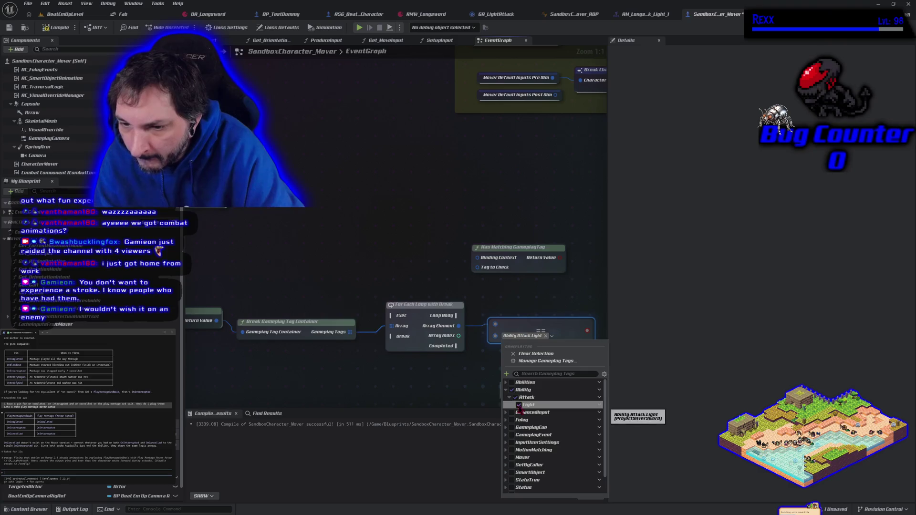
click(459, 372)
scroll(439, 359, down, 1)
drag(437, 359, 387, 350)
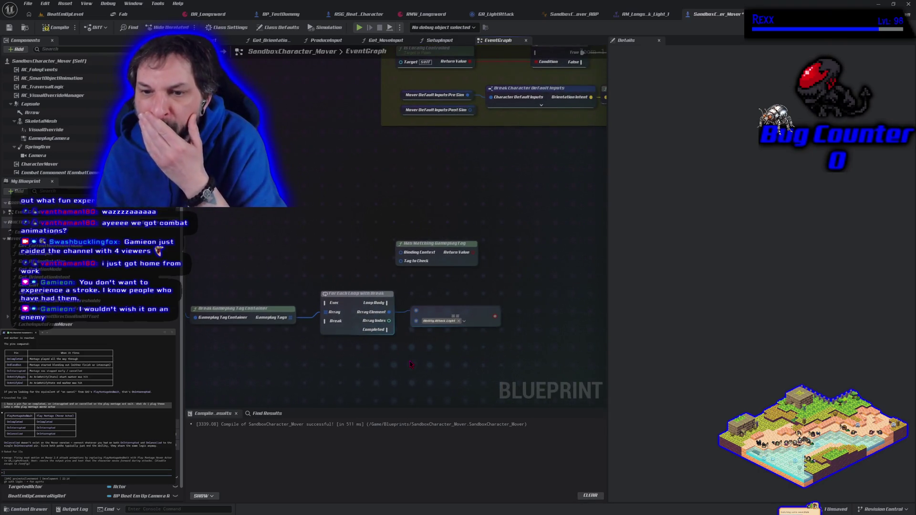
Step: Add a Branch node that uses the Equal result as its Condition
click(528, 301)
mouse_move(495, 316)
mouse_down()
mouse_move(536, 333)
mouse_move(529, 289)
mouse_up()
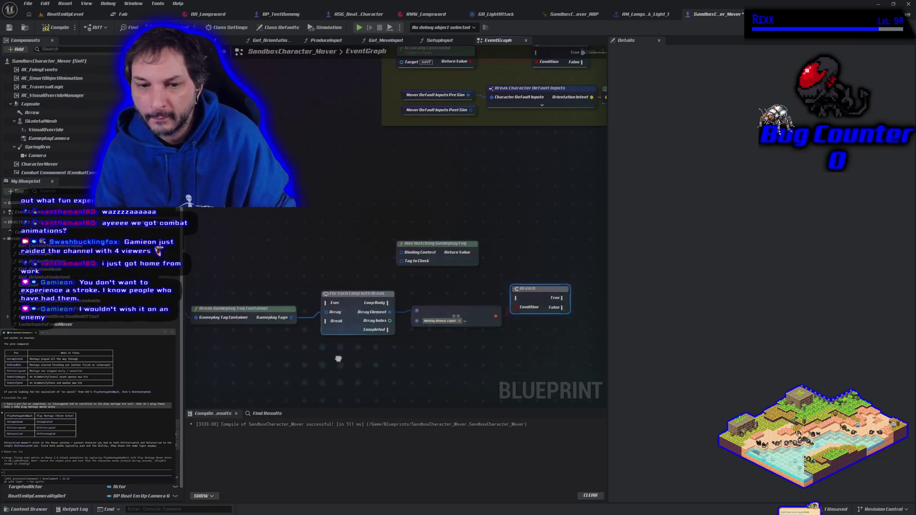
drag(338, 358, 428, 360)
drag(303, 347, 298, 345)
Step: Move the Get Gameplay Tags and Has Matching Gameplay Tag nodes out of the way
drag(237, 299, 242, 309)
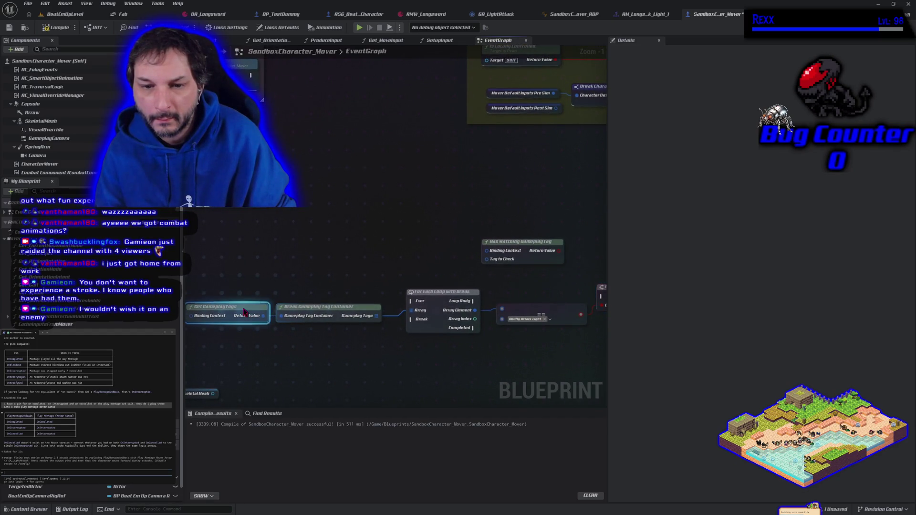
click(538, 245)
drag(537, 245, 249, 182)
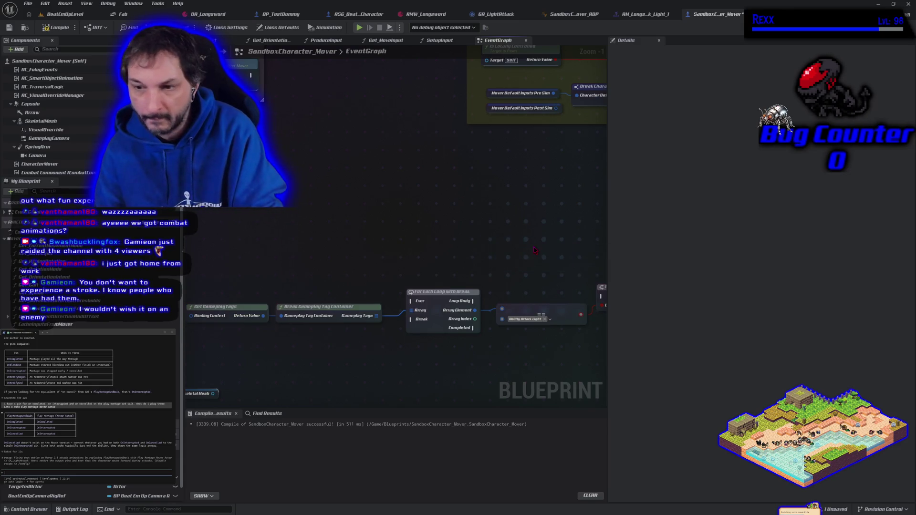
scroll(370, 274, down, 1)
drag(356, 255, 313, 242)
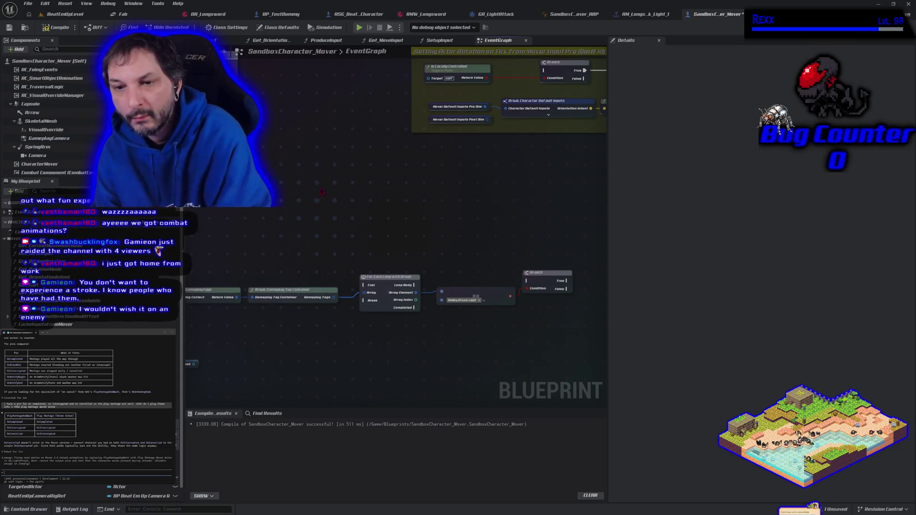
scroll(354, 228, down, 1)
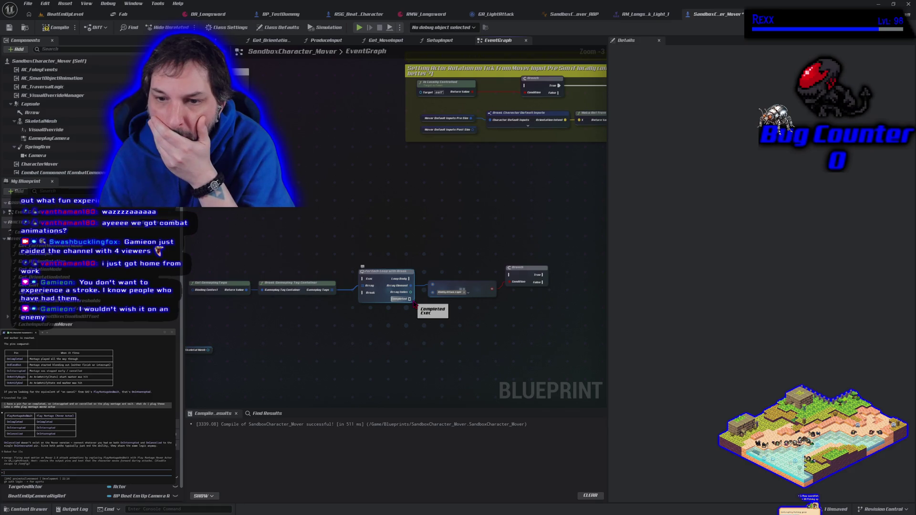
Step: Wire the loop's Loop Body into the Branch, straighten that wire, and raise the Branch
mouse_move(409, 278)
mouse_down()
mouse_move(553, 281)
mouse_move(368, 296)
mouse_up()
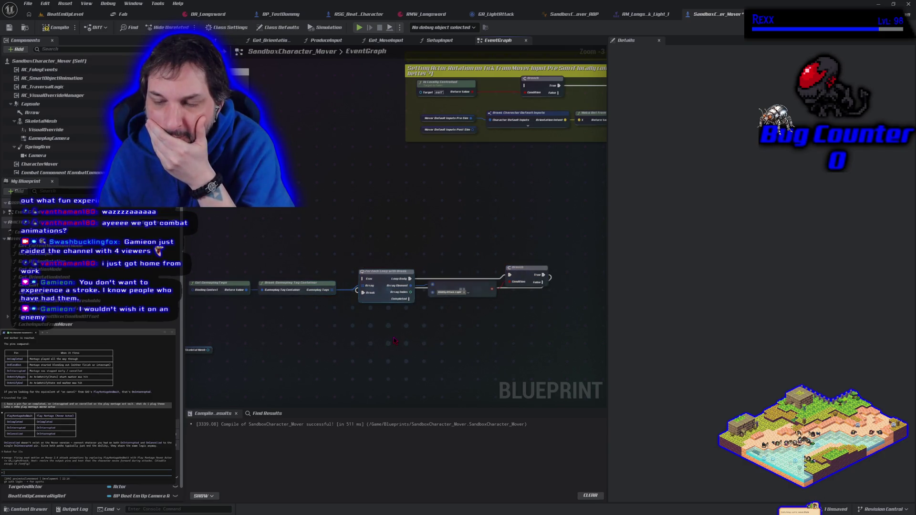
drag(394, 341, 392, 314)
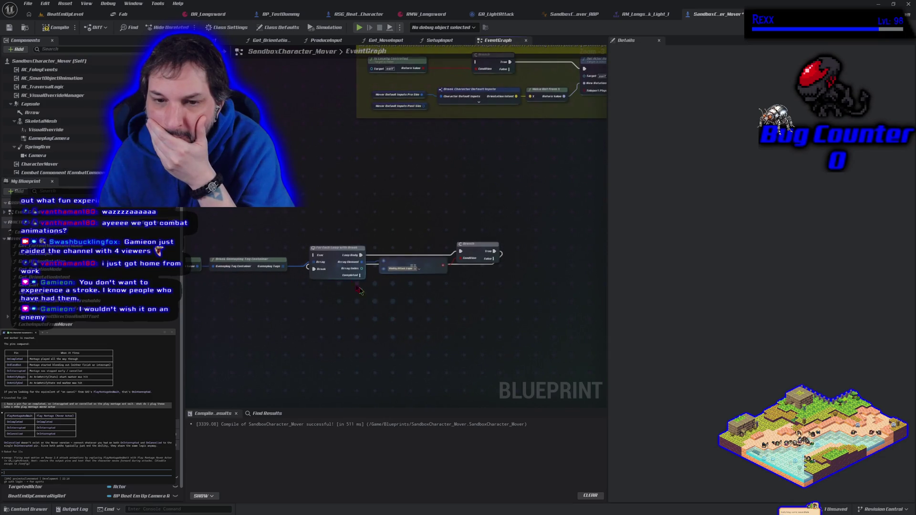
right_click(314, 269)
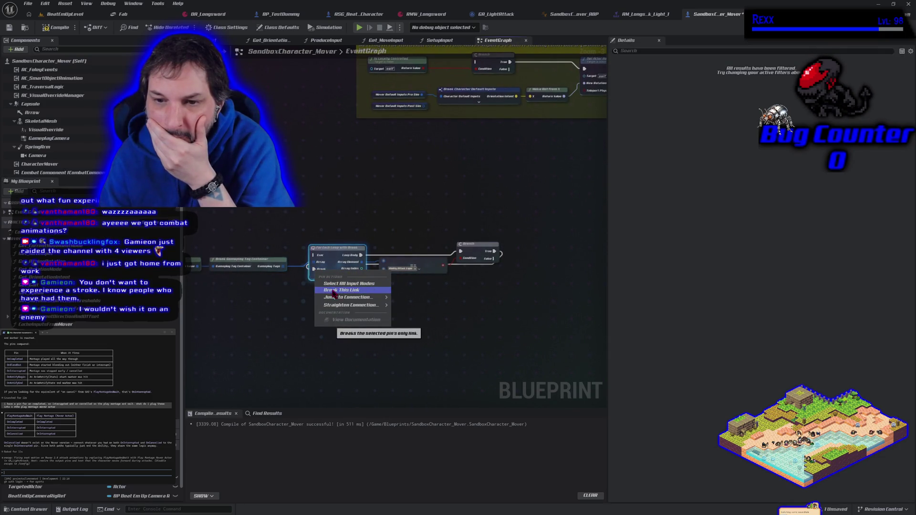
mouse_move(363, 305)
click(458, 309)
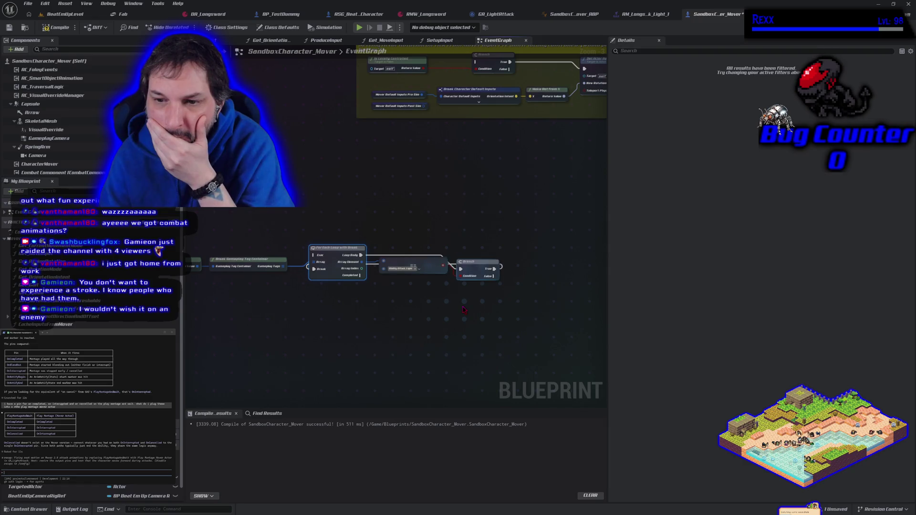
drag(475, 271, 479, 244)
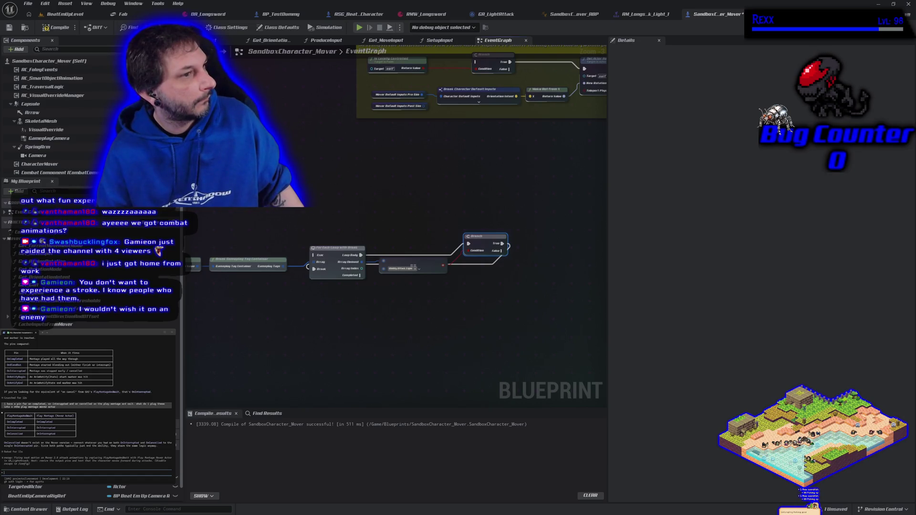
Step: Delete the leftover unused Has Tag node
click(444, 178)
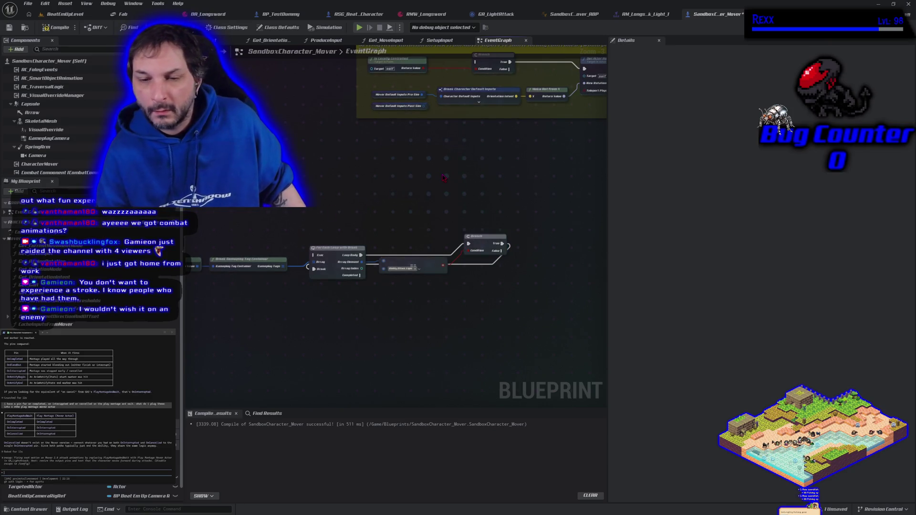
scroll(363, 297, down, 2)
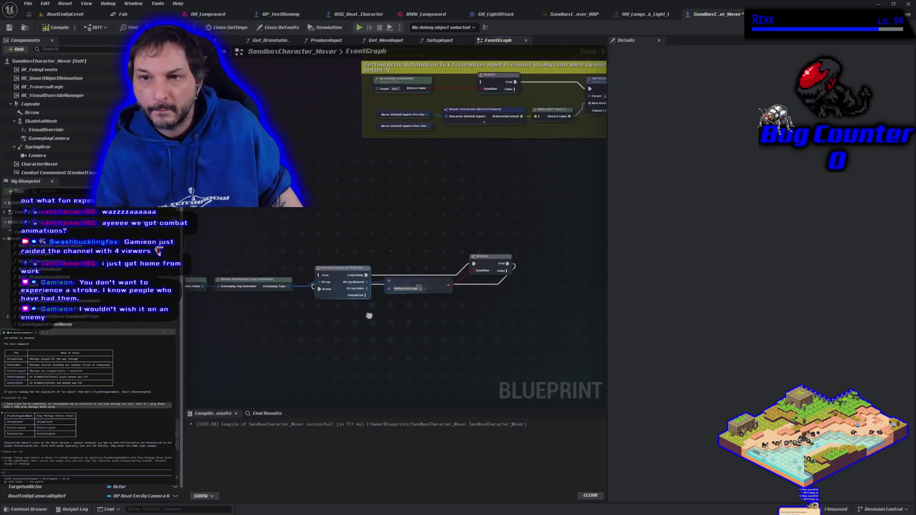
mouse_move(264, 188)
mouse_down()
mouse_move(325, 175)
mouse_move(401, 190)
mouse_move(296, 186)
mouse_up()
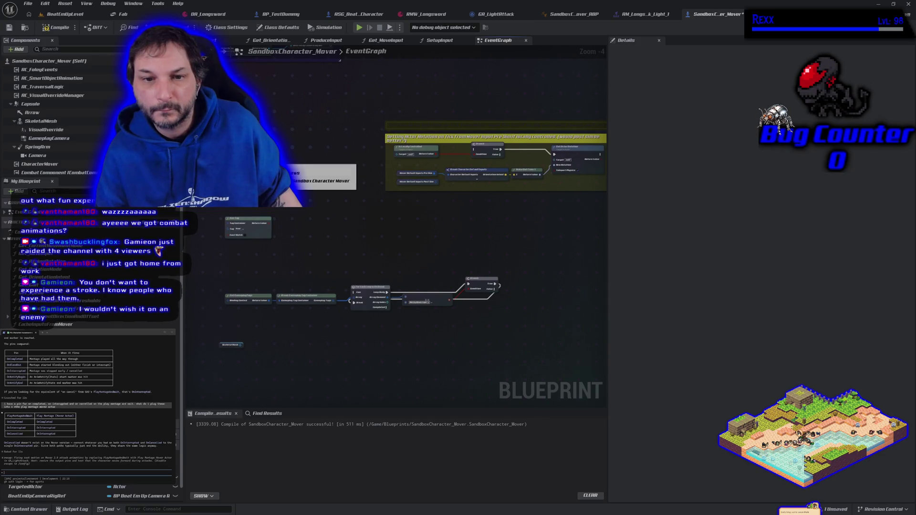
click(256, 238)
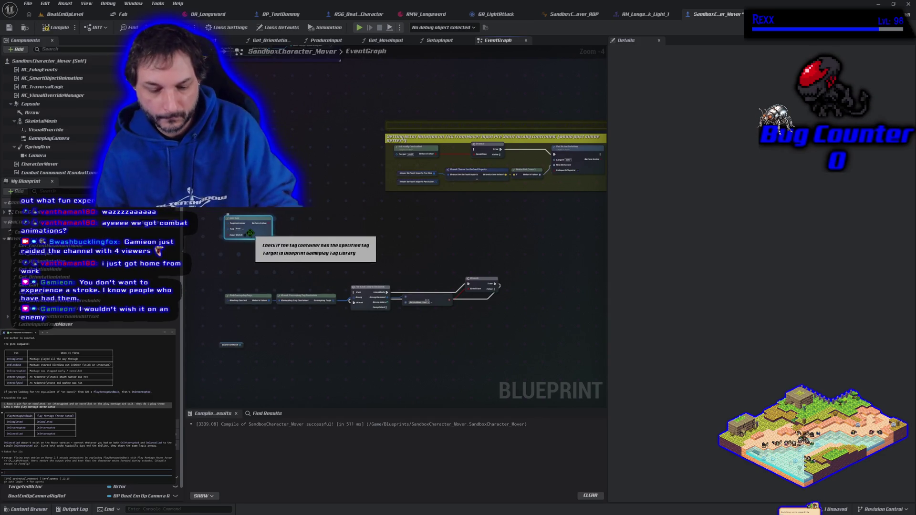
key(Delete)
Step: Connect the upstream execution wire to the For Each Loop's Exec pin
drag(282, 182, 356, 297)
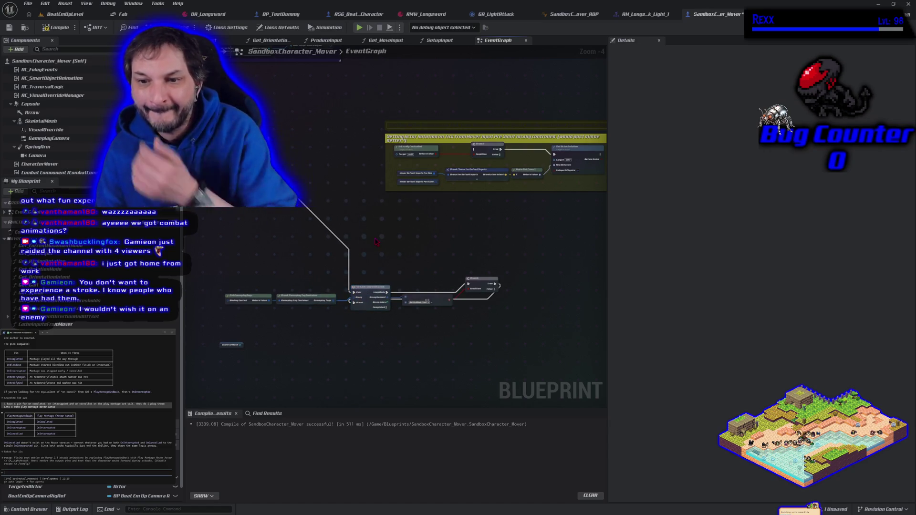
mouse_move(423, 232)
mouse_down()
mouse_move(380, 207)
mouse_move(410, 238)
mouse_move(396, 234)
mouse_up()
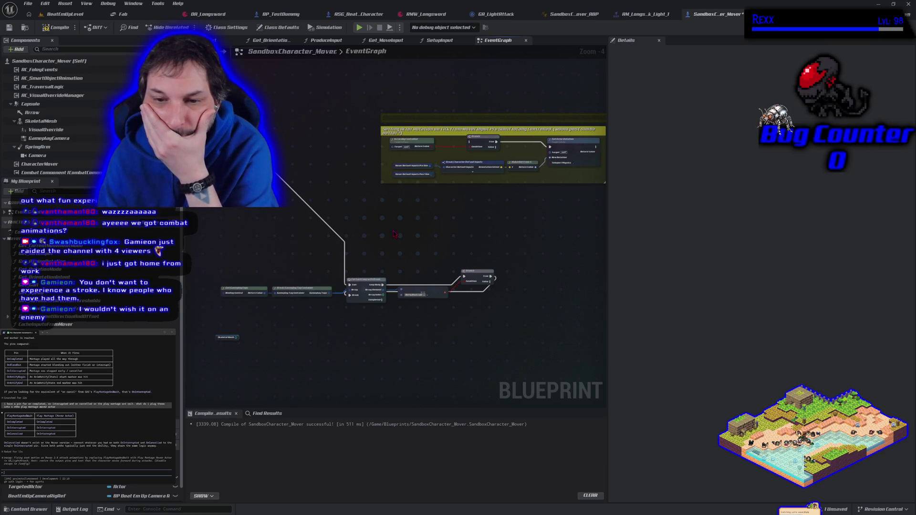
right_click(386, 231)
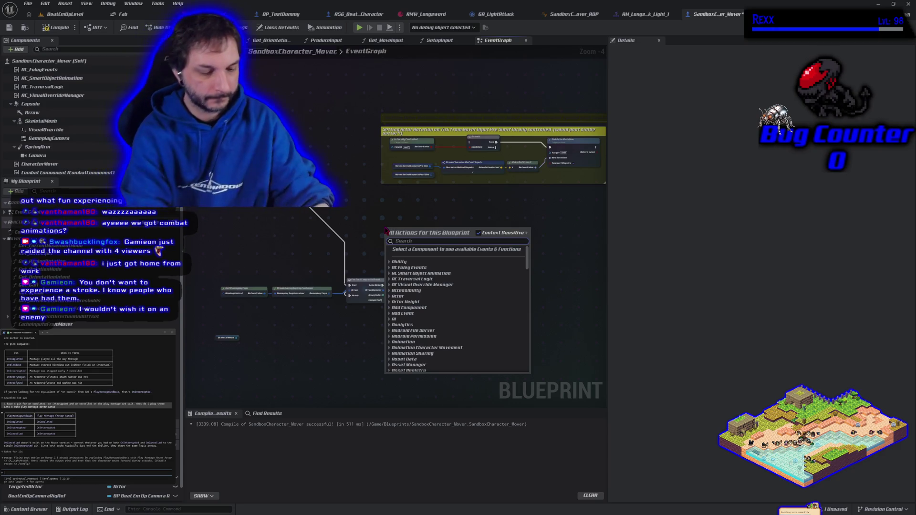
text(montage)
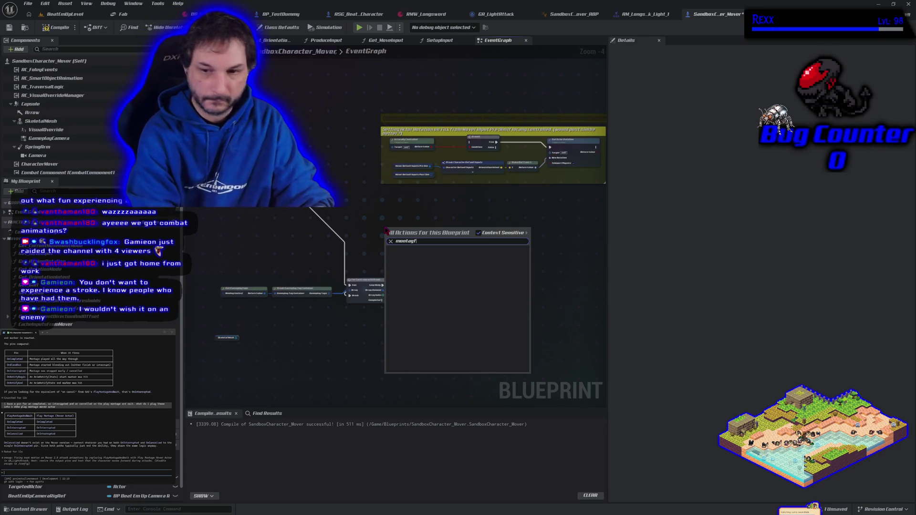
text( play)
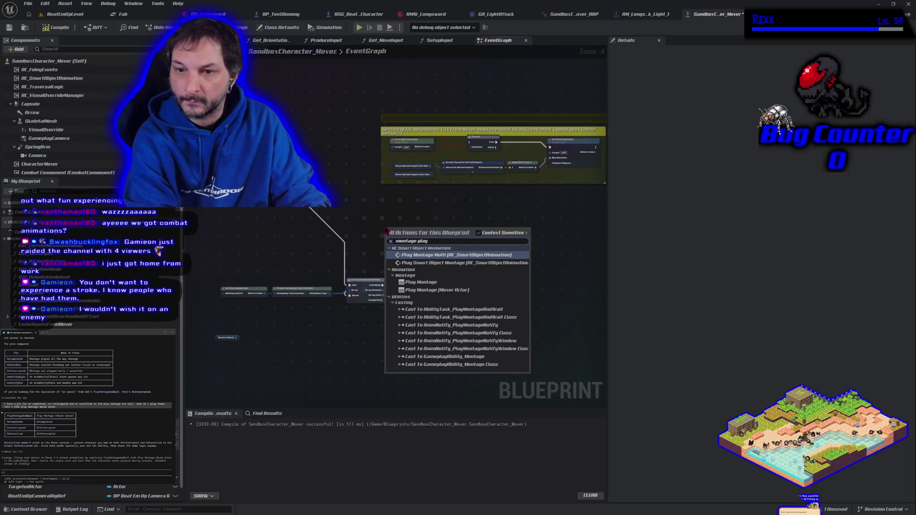
key(BackSpace)
key(BackSpace)
key(BackSpace)
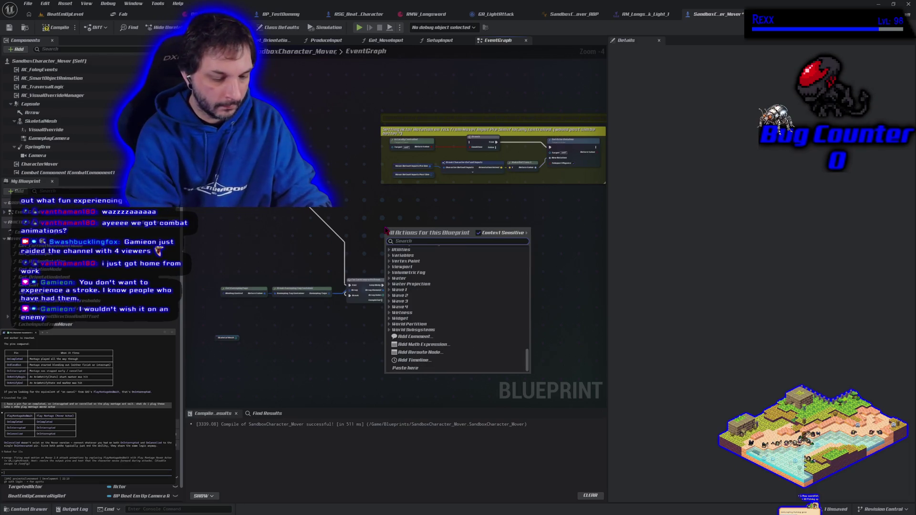
text(is any m)
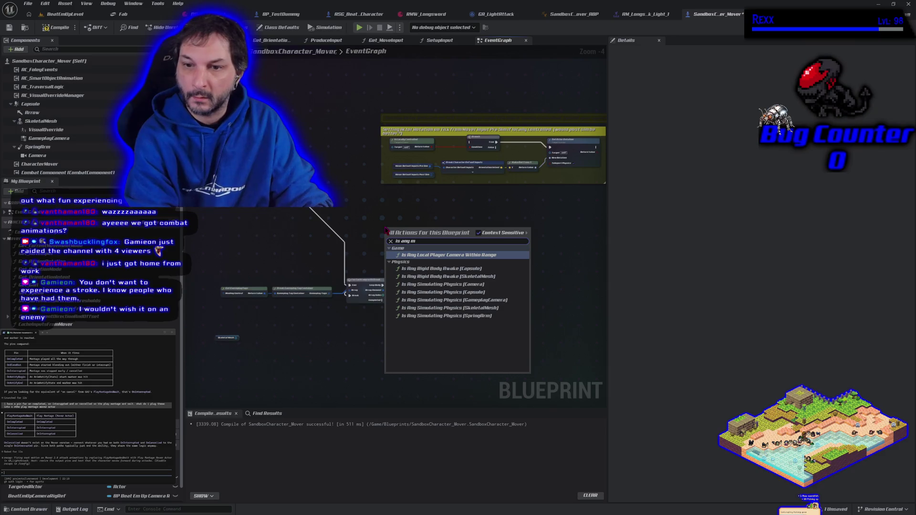
key(BackSpace)
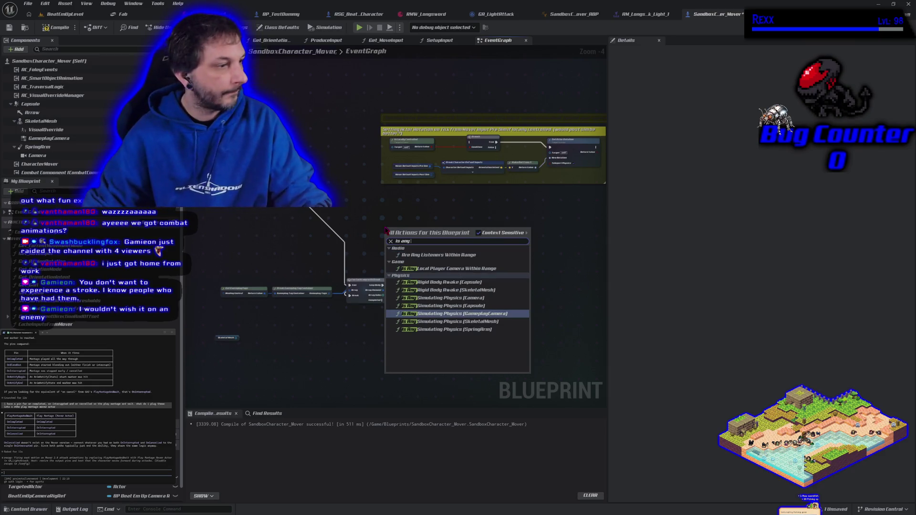
key(Return)
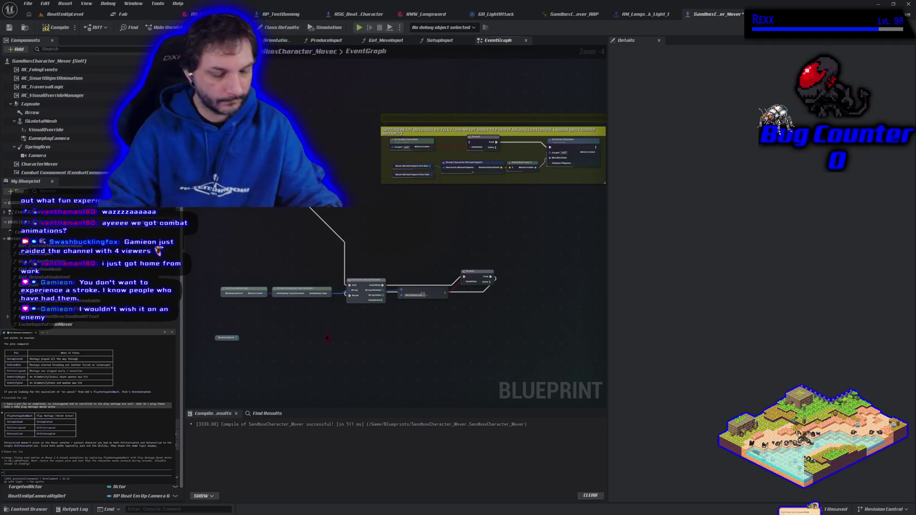
text(ok)
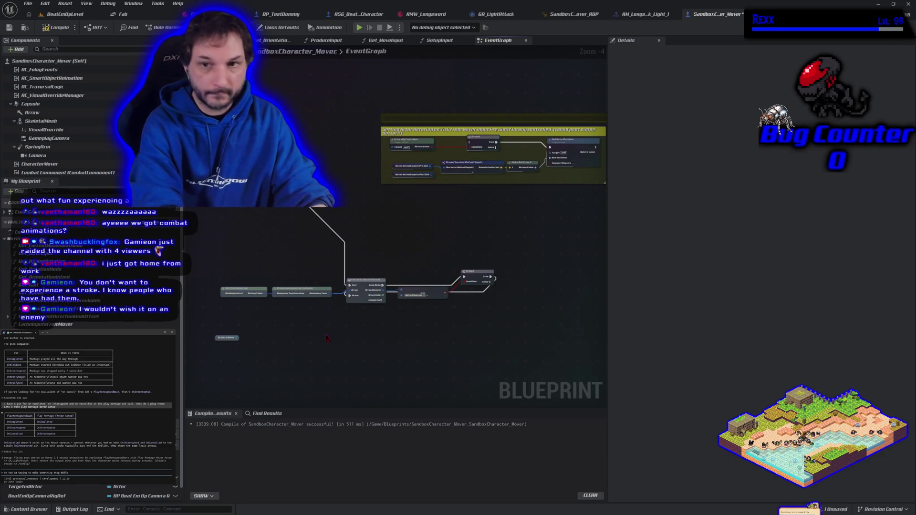
Step: Fix the last word of the attack question and send it to the side assistant
key(BackSpace)
key(BackSpace)
key(BackSpace)
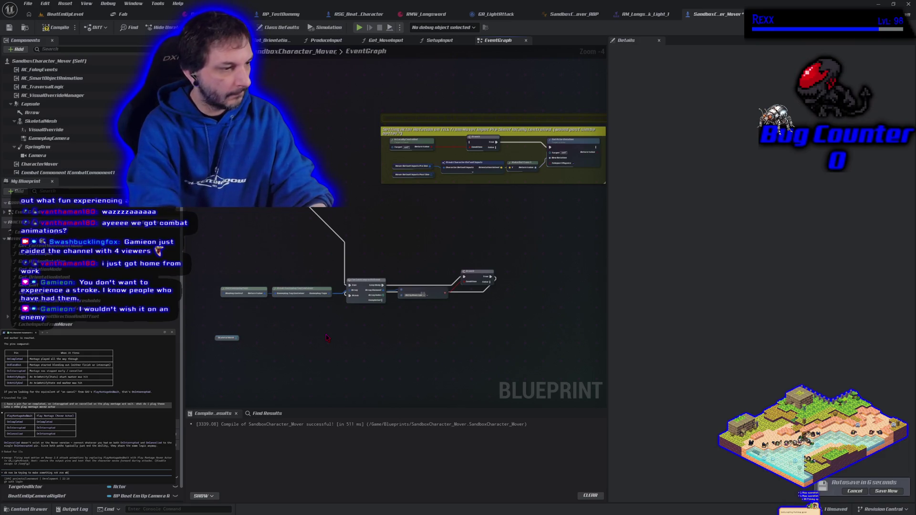
text(en we are)
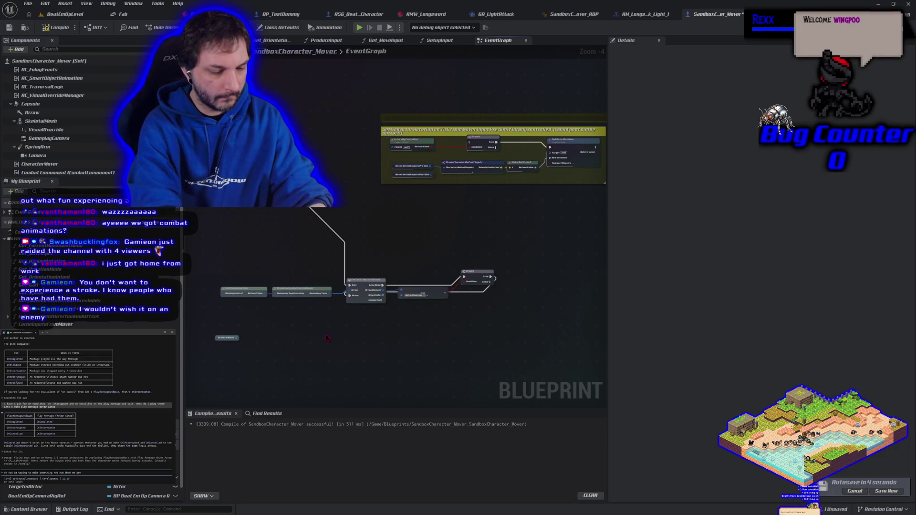
text( attacking)
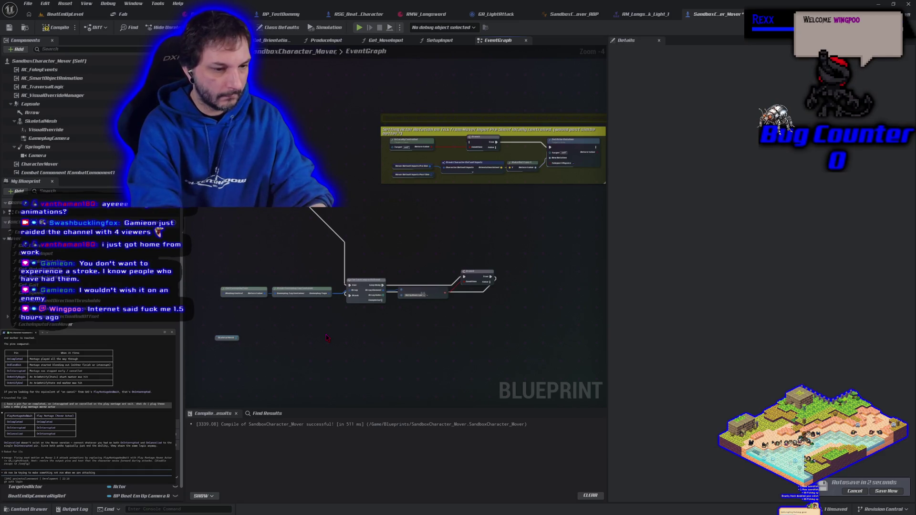
key(Return)
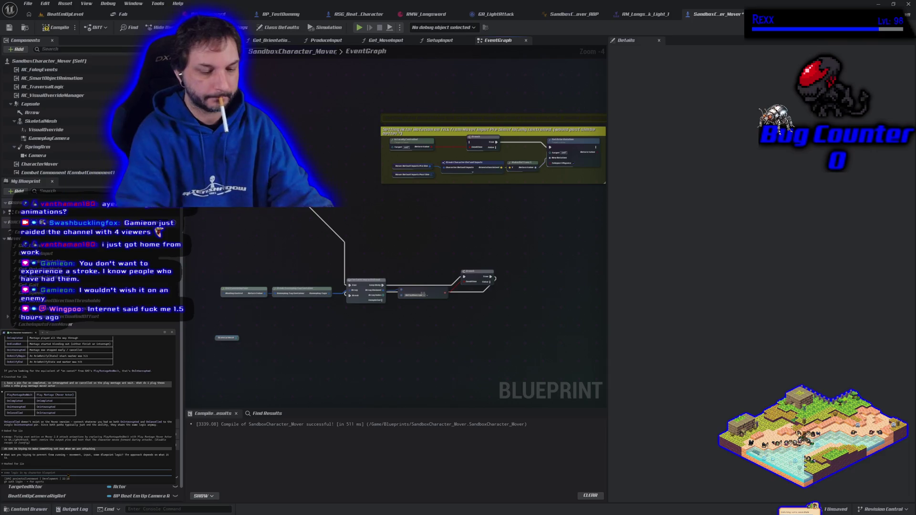
Step: Send the assistant a follow-up asking for a branch that skips execution while a montage plays
text(ed a branch to not execute if were not attacking)
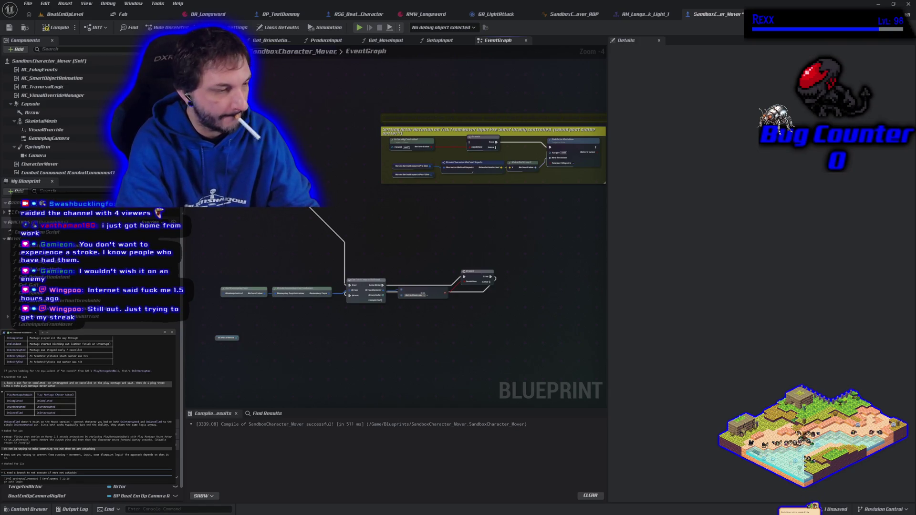
key(Return)
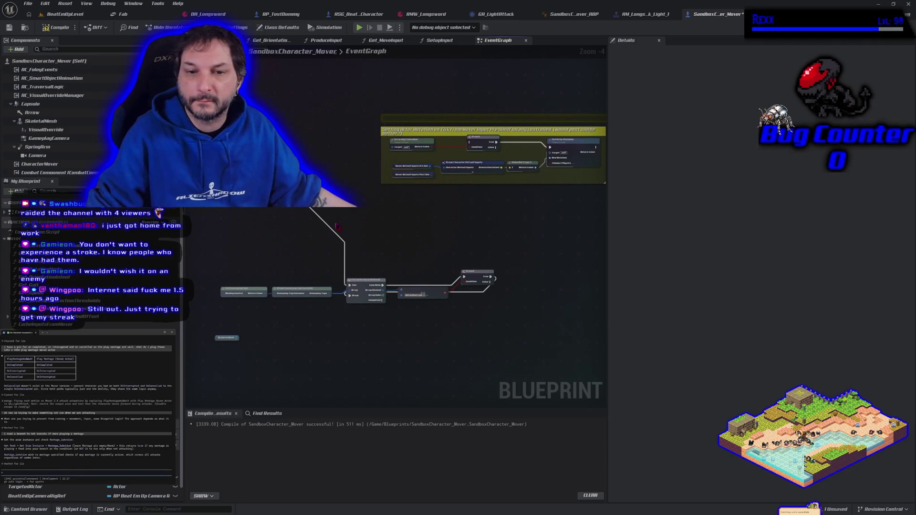
right_click(361, 228)
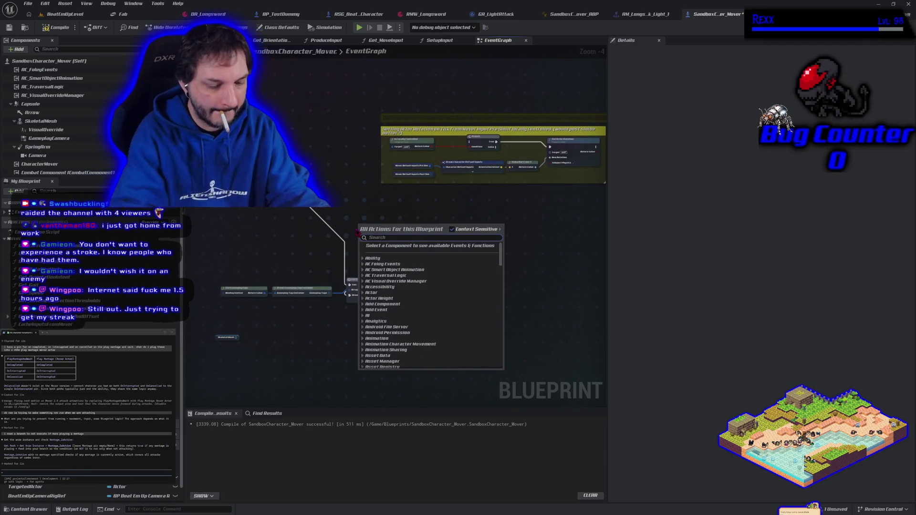
Step: Add Get Anim Instance for the skeletal mesh and a Montage Is Active node from its Return Value
text(get anim instan)
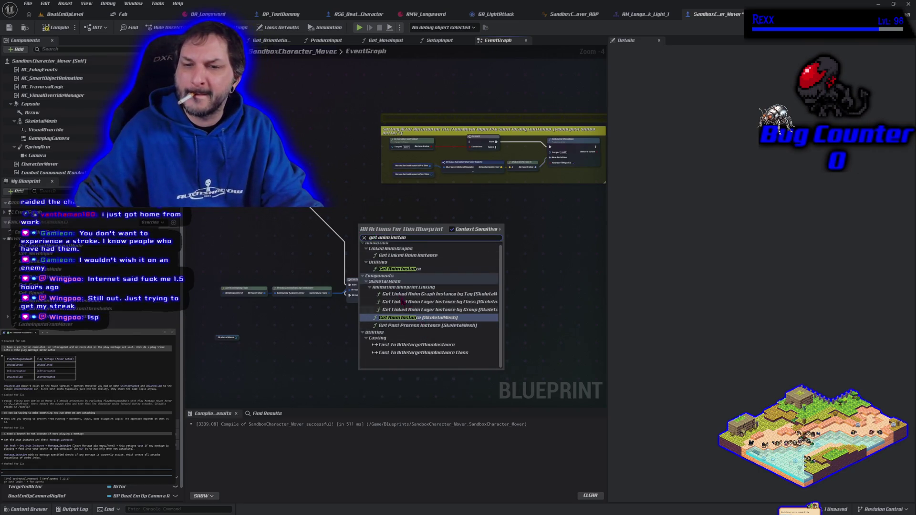
click(405, 318)
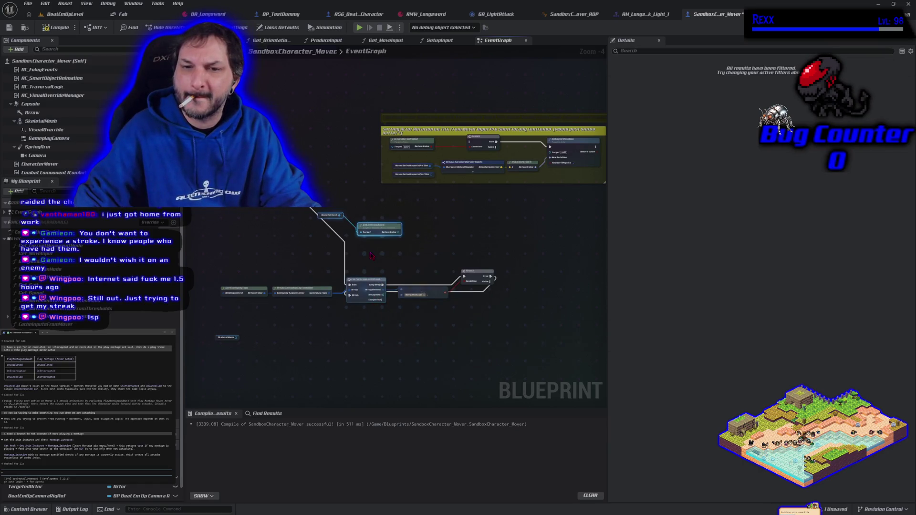
scroll(477, 300, up, 2)
drag(363, 201, 393, 206)
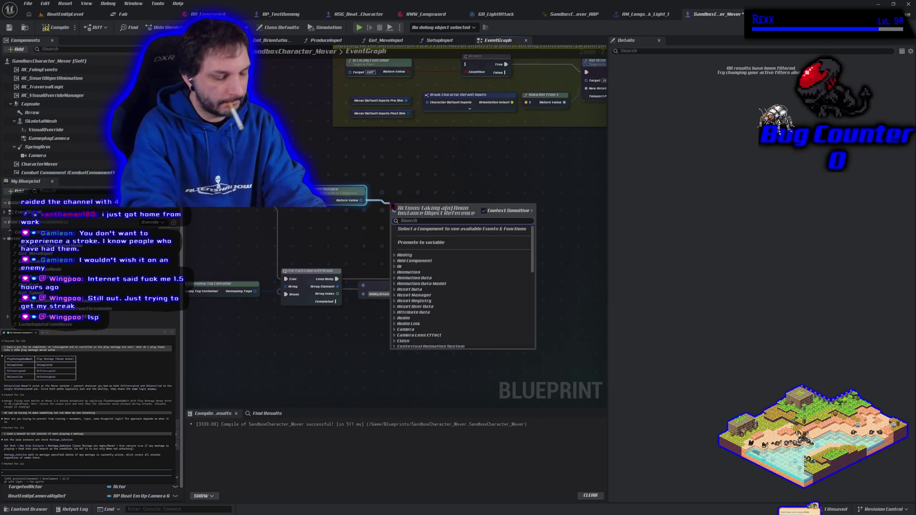
text(montage is)
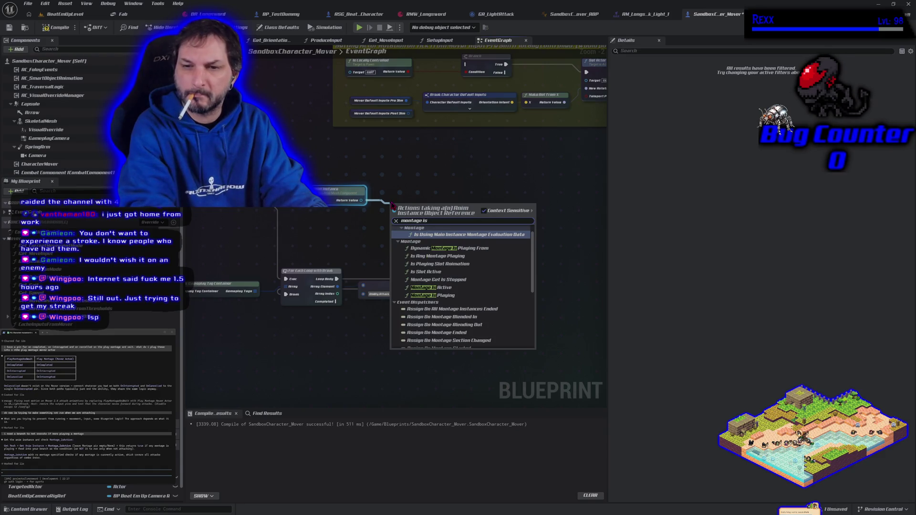
click(431, 288)
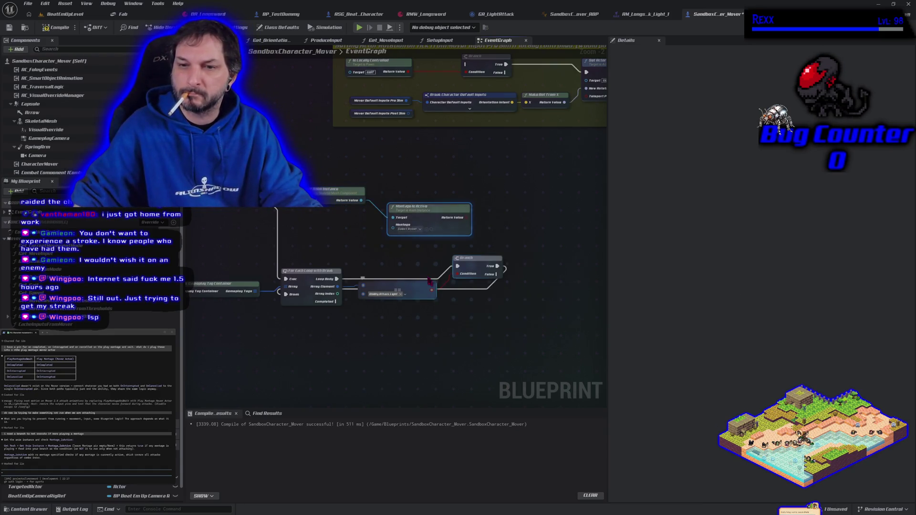
Step: Shift the Skeletal Mesh getter and Get Anim Instance down and to the right
click(409, 314)
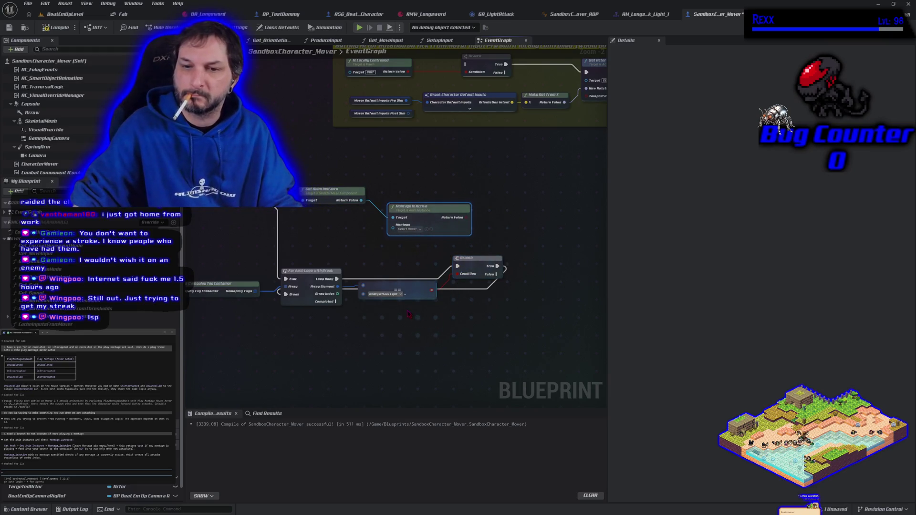
drag(340, 342, 395, 344)
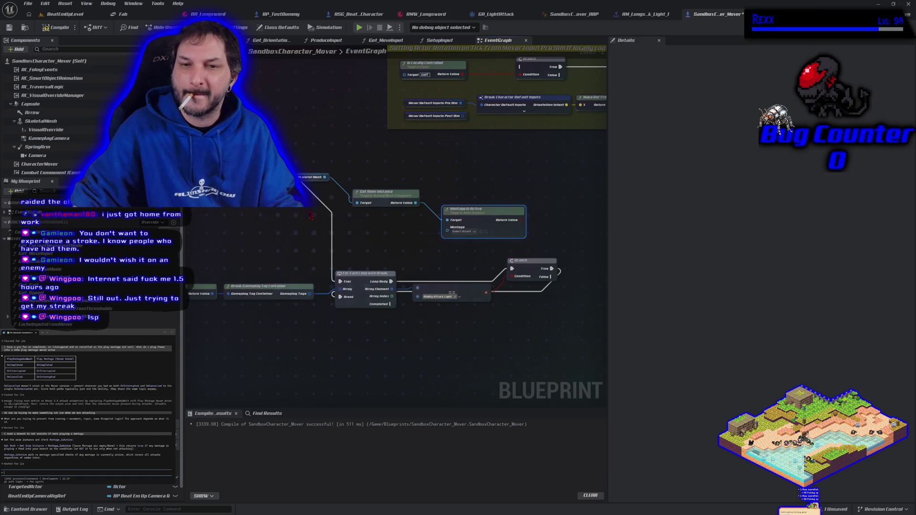
drag(302, 181, 321, 206)
click(387, 190)
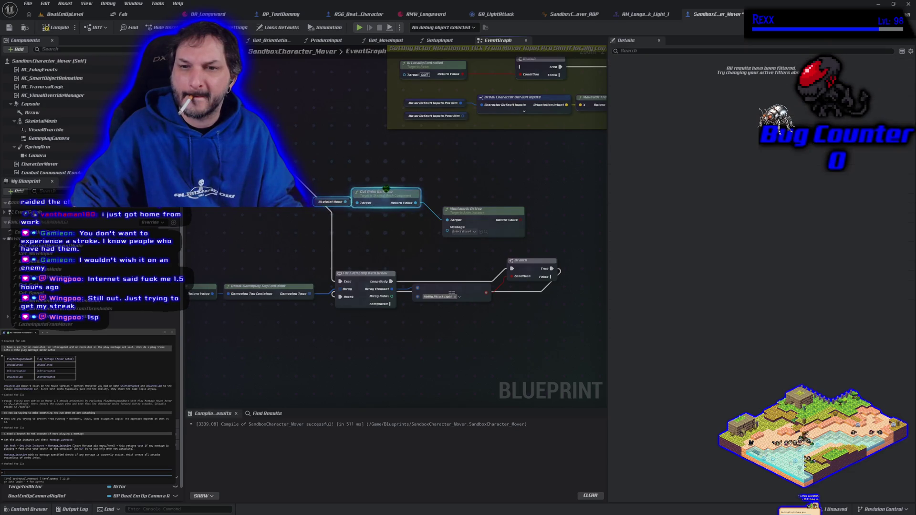
mouse_move(389, 194)
mouse_down()
mouse_move(402, 210)
mouse_move(436, 182)
mouse_up()
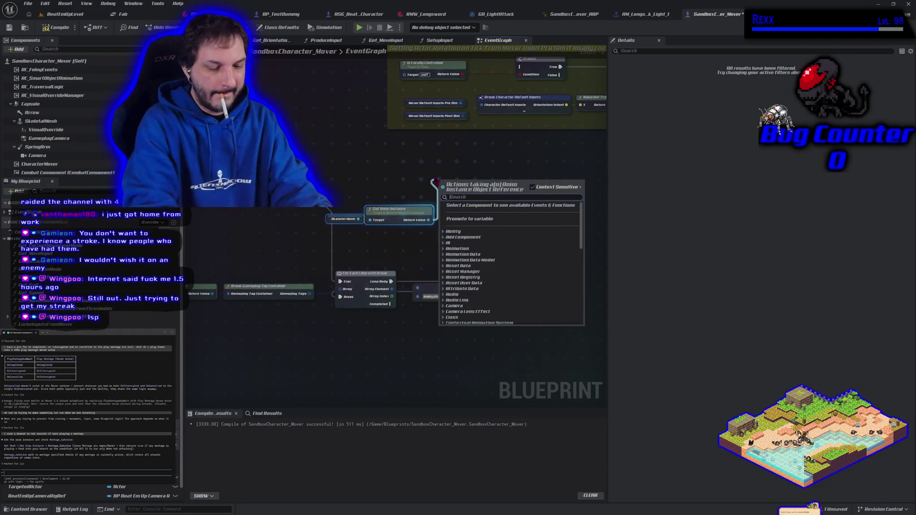
Step: Replace Montage Is Active with an Is Any Montage Playing node on the anim instance
text(montage)
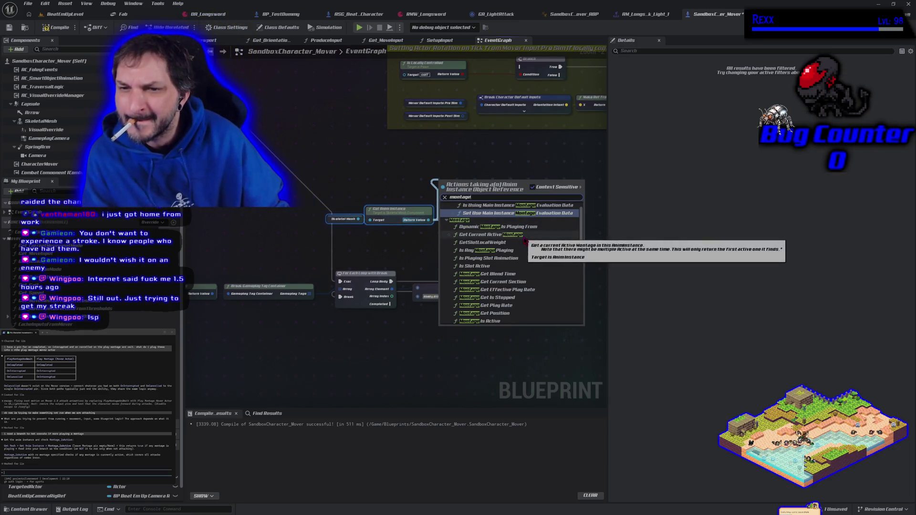
click(489, 250)
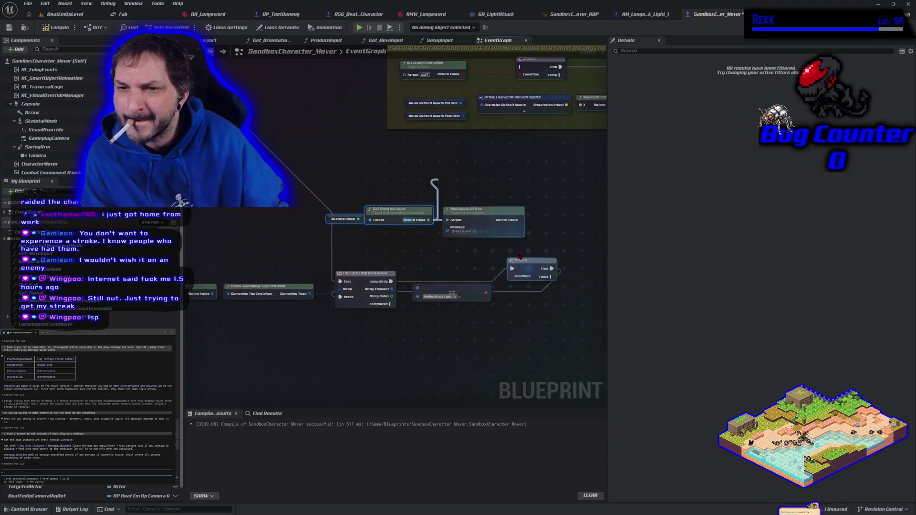
click(489, 215)
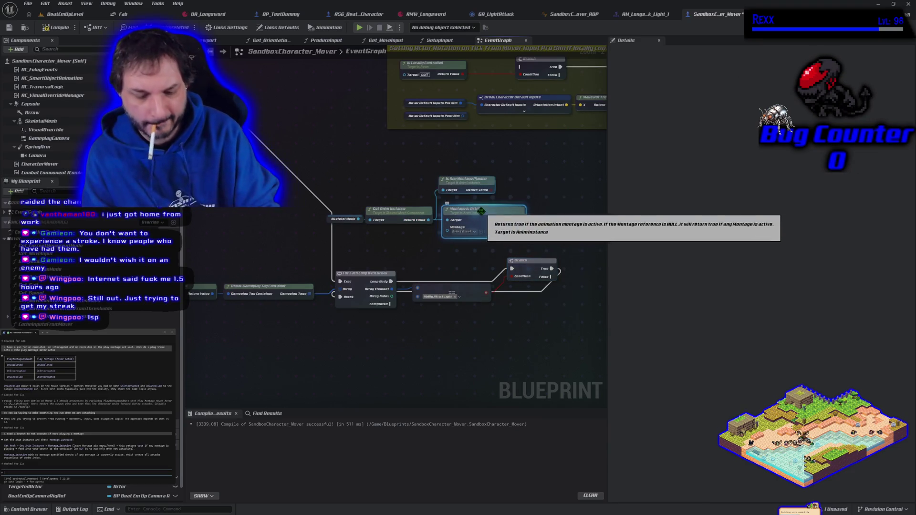
key(Delete)
drag(463, 185, 467, 214)
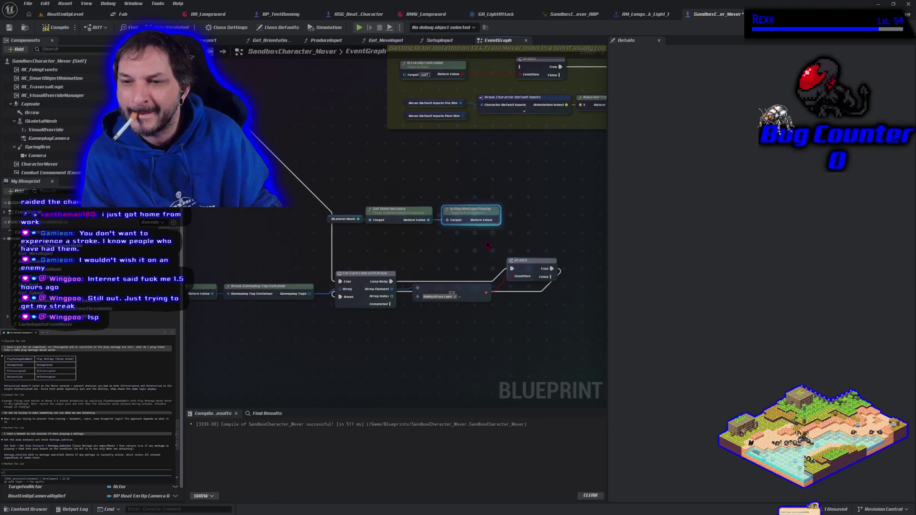
click(538, 198)
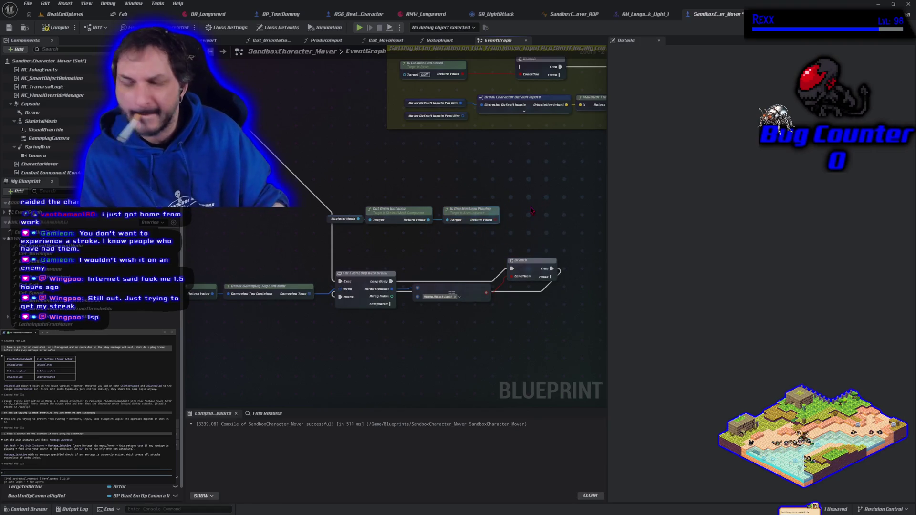
Step: Gate the incoming execution with a Branch on Is Any Montage Playing, then compile and save
click(533, 211)
drag(496, 217, 536, 227)
mouse_move(329, 201)
mouse_down()
mouse_move(563, 277)
mouse_move(572, 234)
mouse_move(365, 70)
mouse_move(449, 156)
mouse_move(373, 78)
mouse_up()
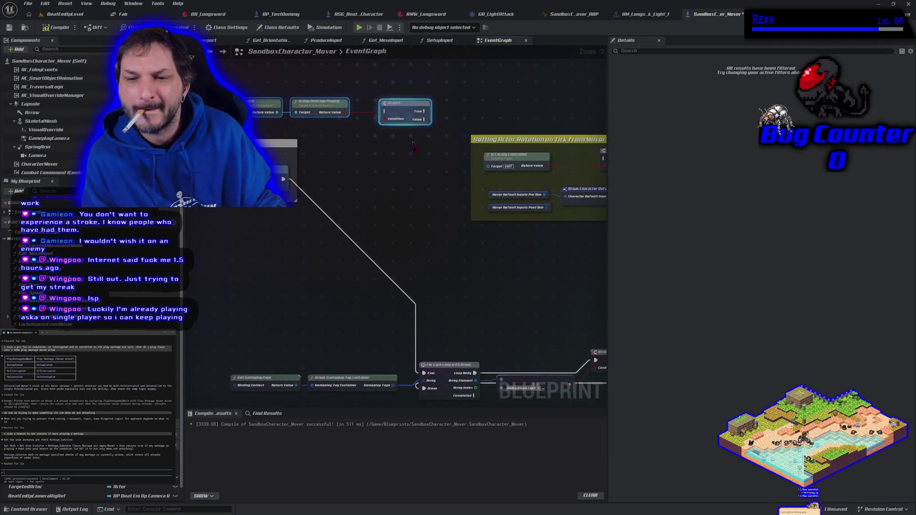
mouse_move(425, 373)
mouse_down()
mouse_move(386, 111)
mouse_move(568, 167)
mouse_move(601, 158)
mouse_move(571, 172)
mouse_move(566, 158)
mouse_up()
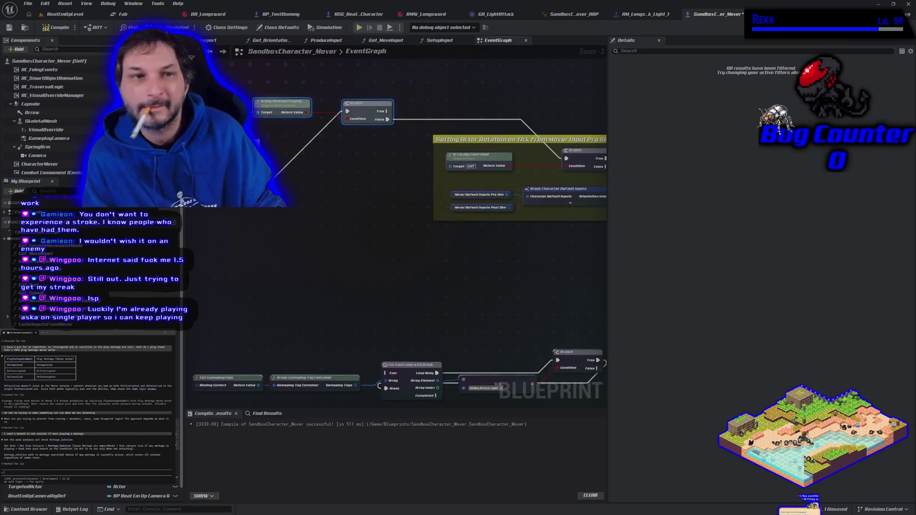
click(52, 27)
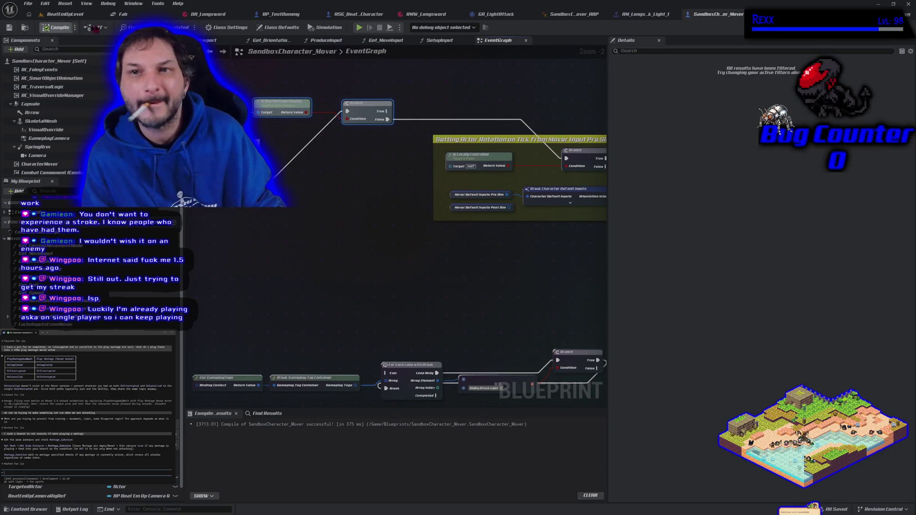
Step: Play-test by running the character right and left with D and A, then stop and return to the Blueprint
click(65, 13)
click(218, 27)
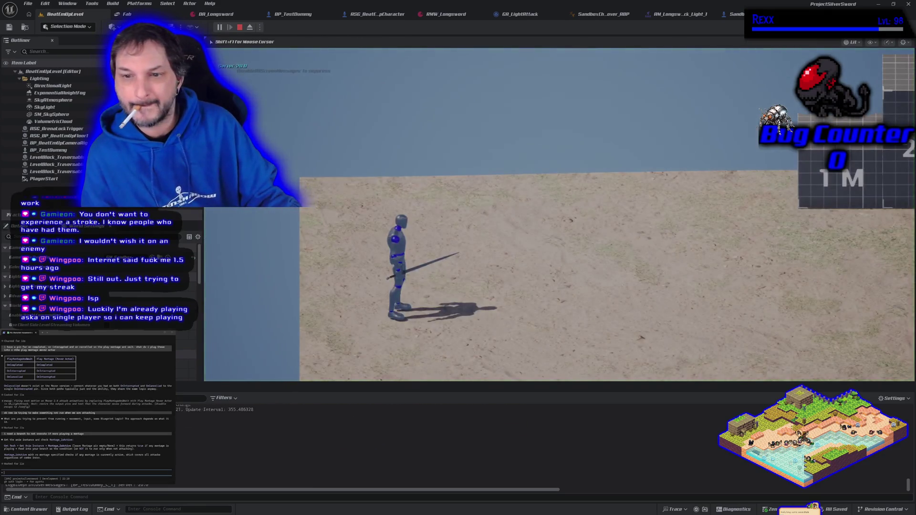
key(d)
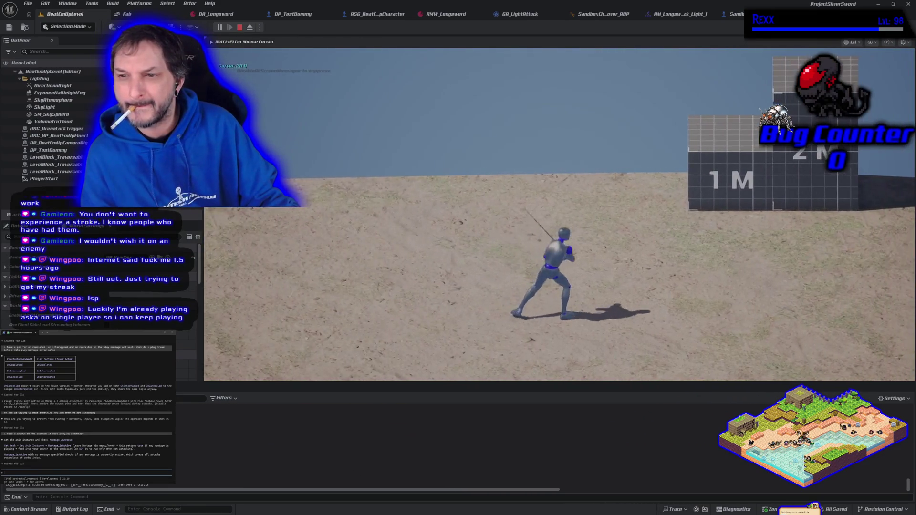
key(a)
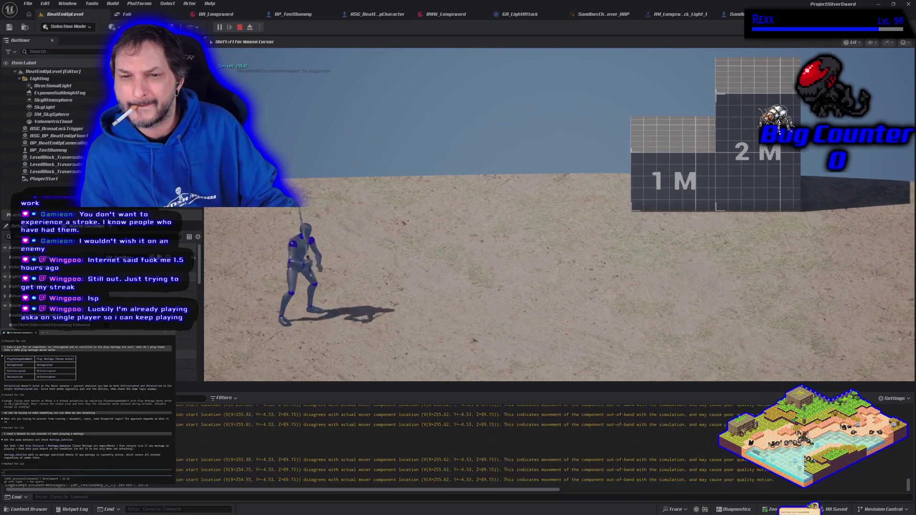
key(d)
key(d)
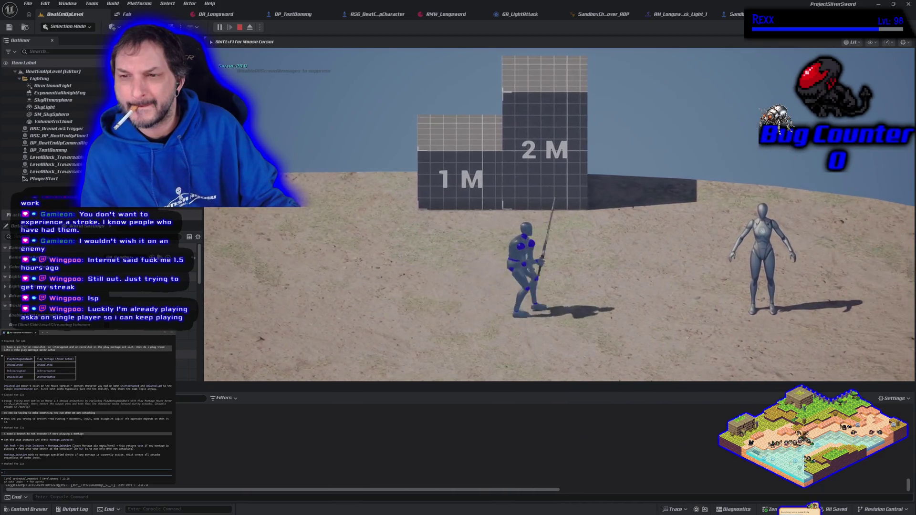
key(a)
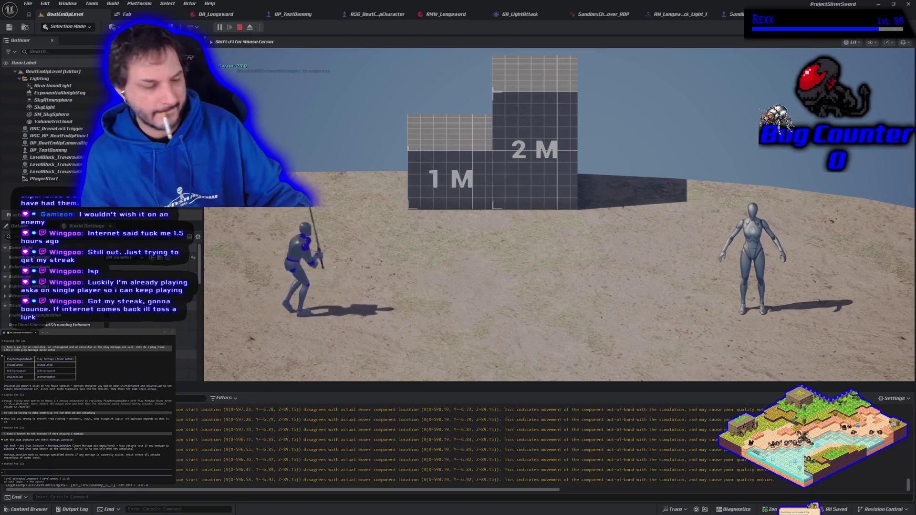
key(Escape)
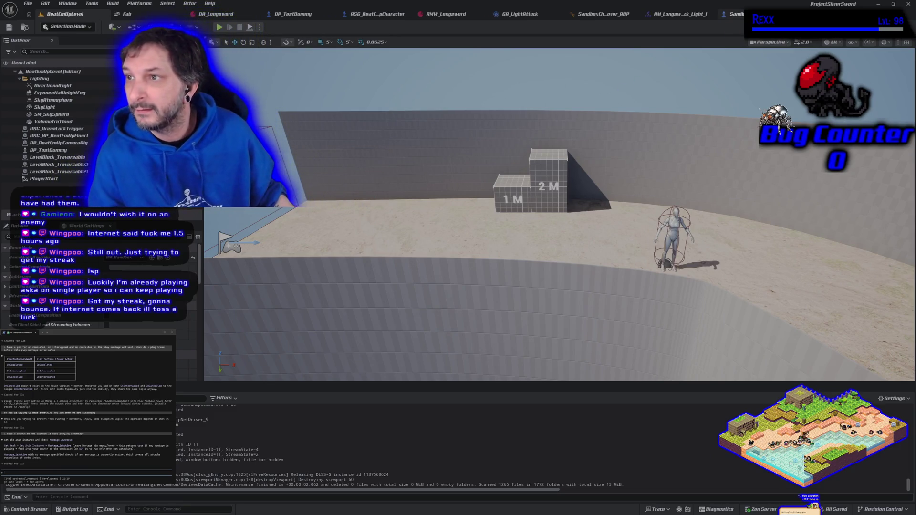
click(733, 14)
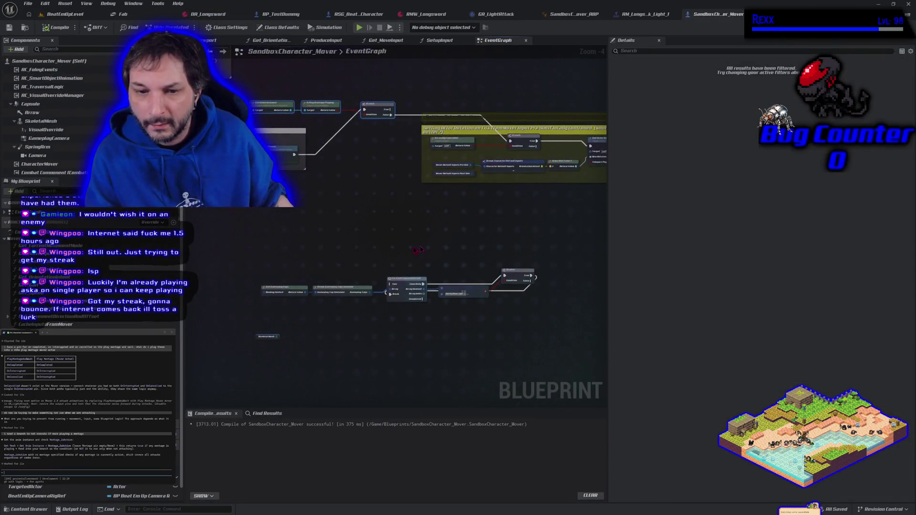
Step: Delete the lower group of nodes and bring the branch and rotation gate nodes into view
drag(250, 219, 516, 346)
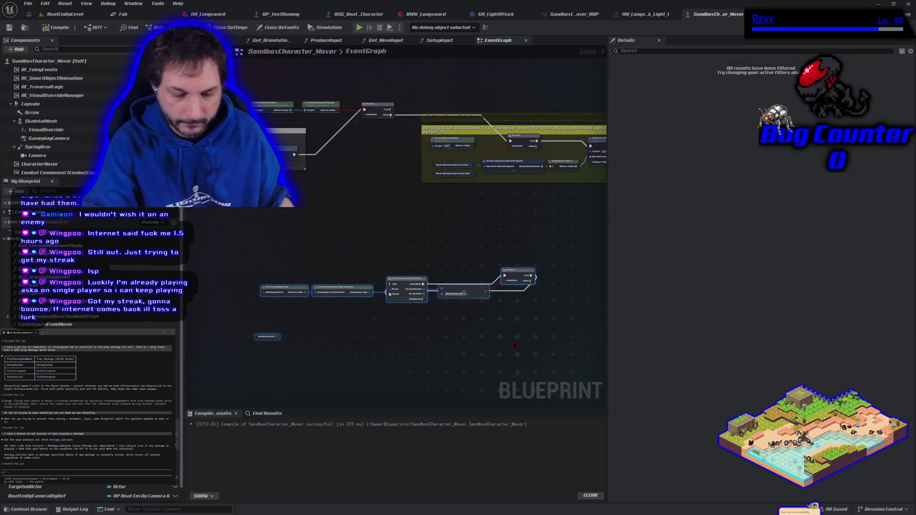
key(Delete)
mouse_move(415, 233)
mouse_down()
mouse_move(352, 264)
mouse_move(394, 281)
mouse_move(346, 269)
mouse_up()
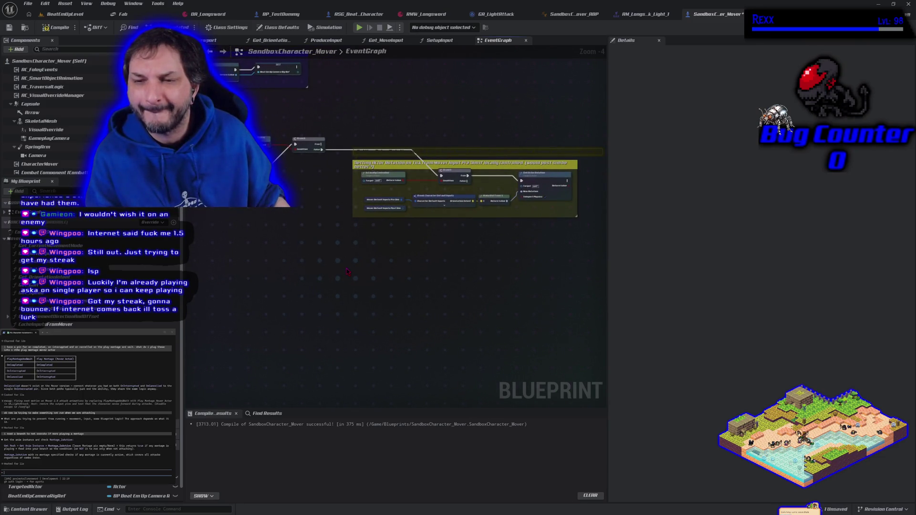
drag(347, 272, 428, 298)
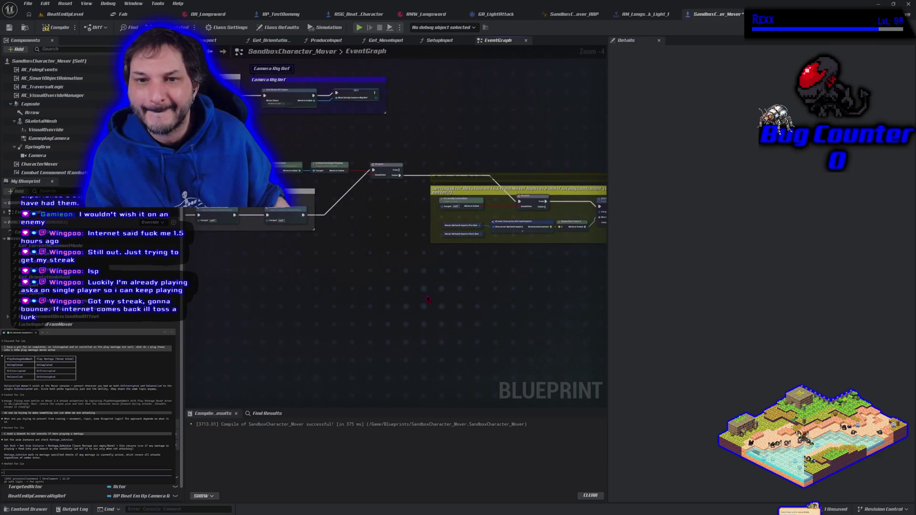
mouse_move(375, 279)
mouse_down()
mouse_move(450, 288)
mouse_move(431, 293)
mouse_up()
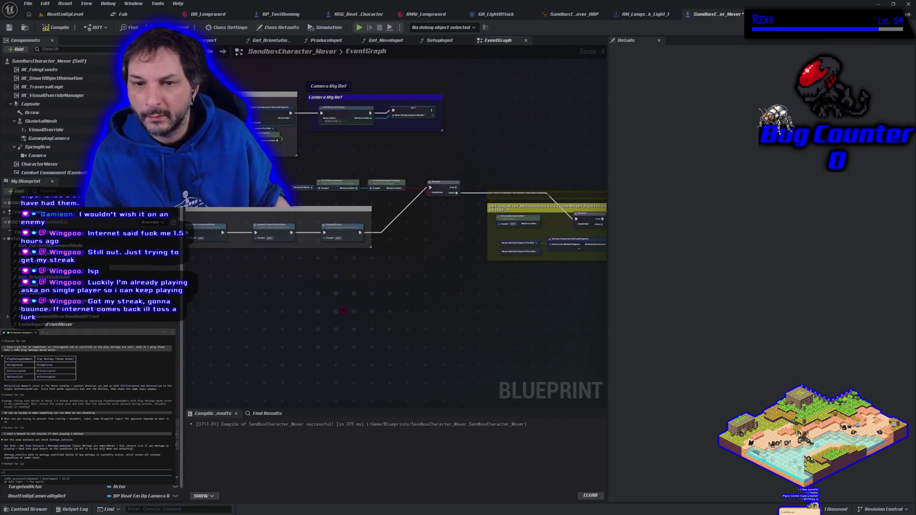
mouse_move(400, 310)
mouse_down()
mouse_move(446, 321)
mouse_move(397, 272)
mouse_move(209, 275)
mouse_up()
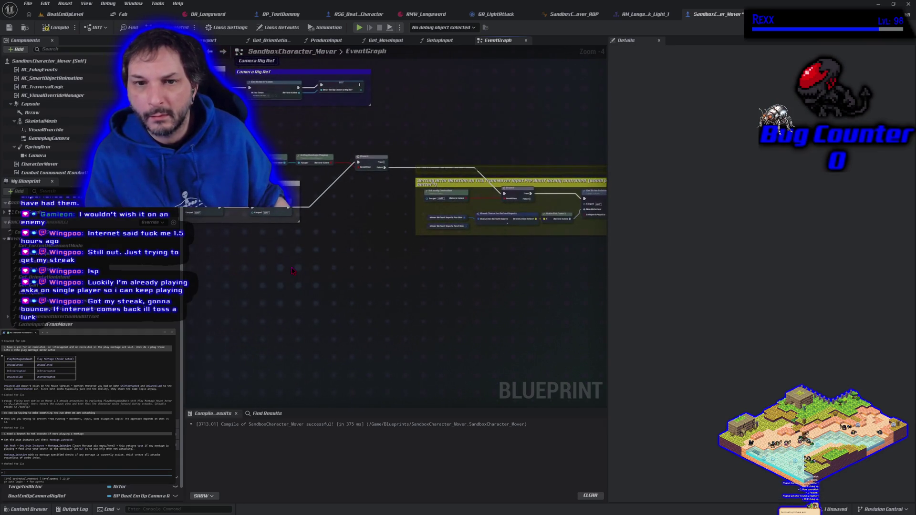
scroll(299, 268, up, 1)
drag(299, 268, 328, 295)
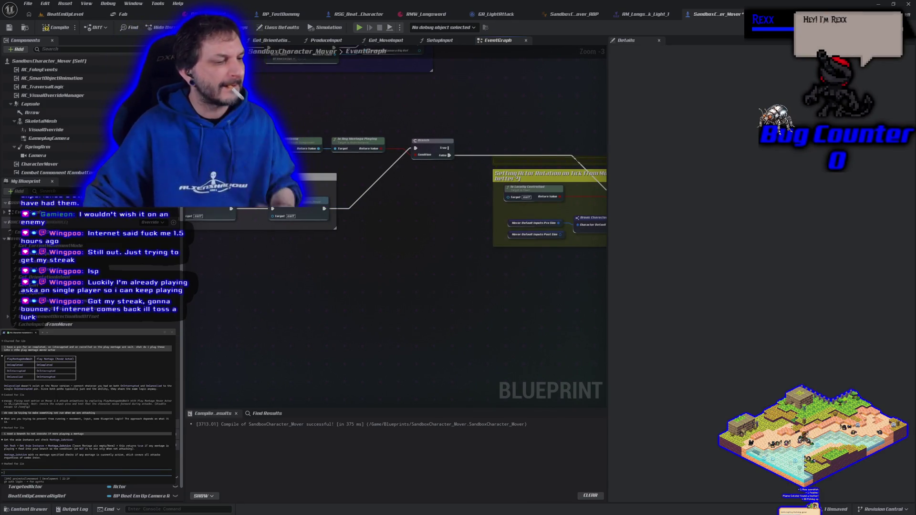
Step: Send a question to the chat assistant, then save the Blueprint and start a play-test
text(i need to )
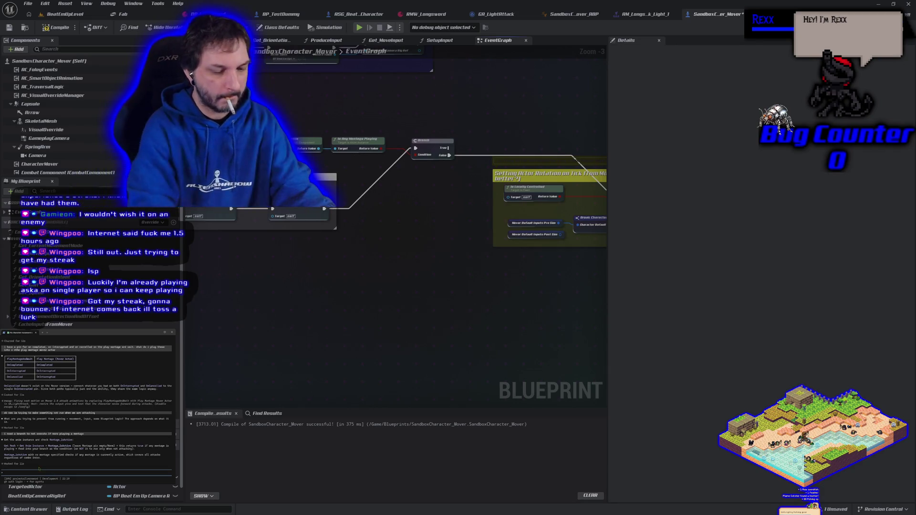
text(any)
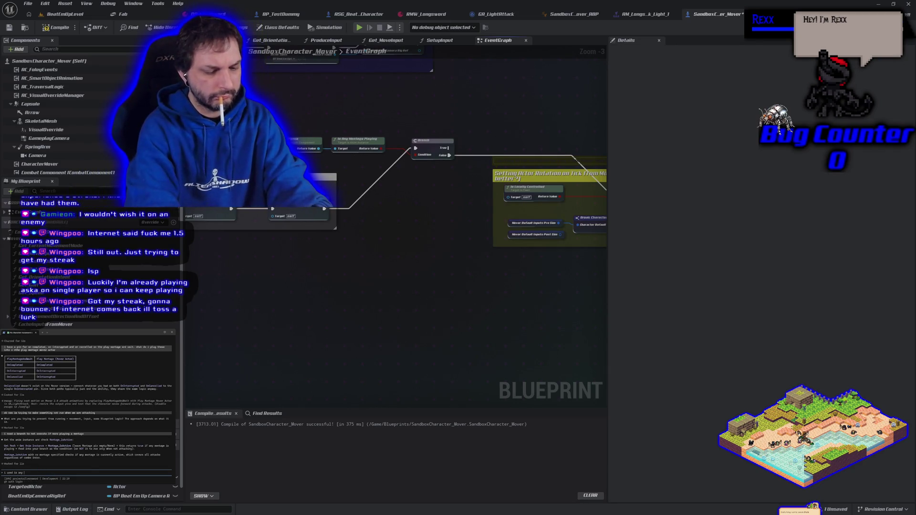
text(aying.)
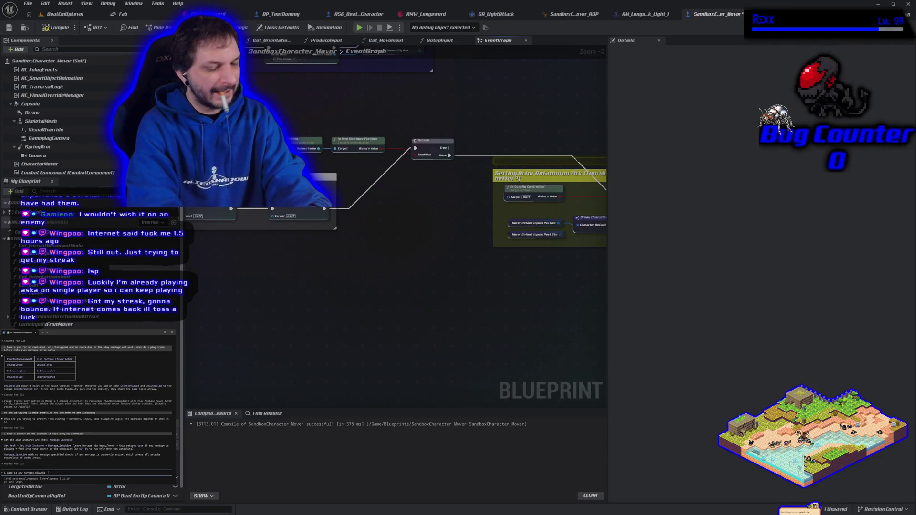
text( but if)
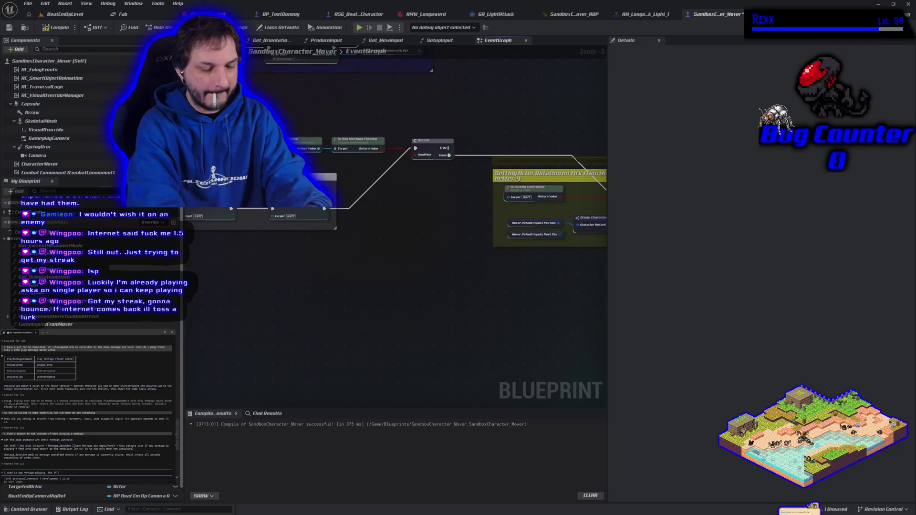
text( i try t)
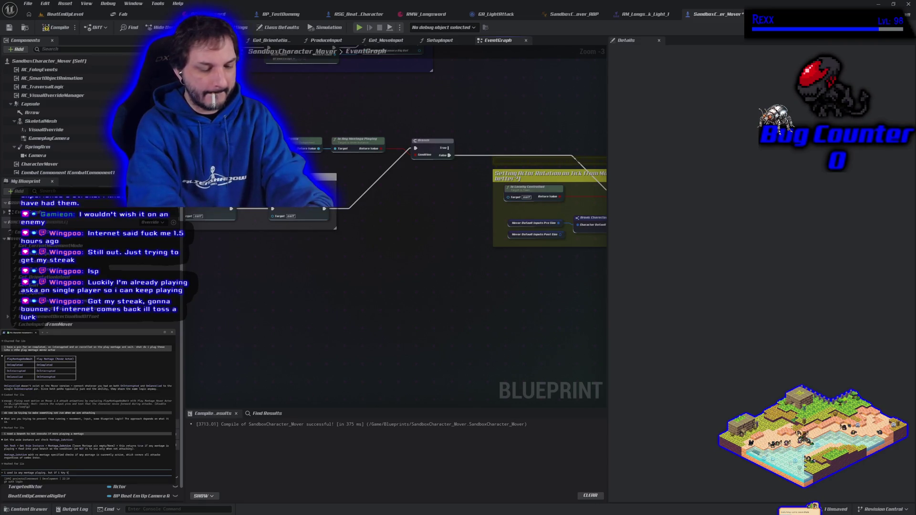
text(o dd)
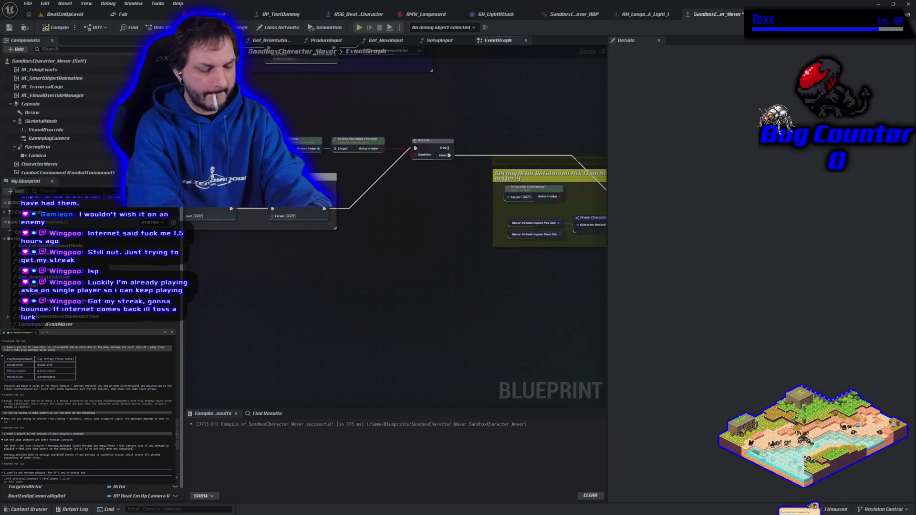
text(t no turn b4 the montag)
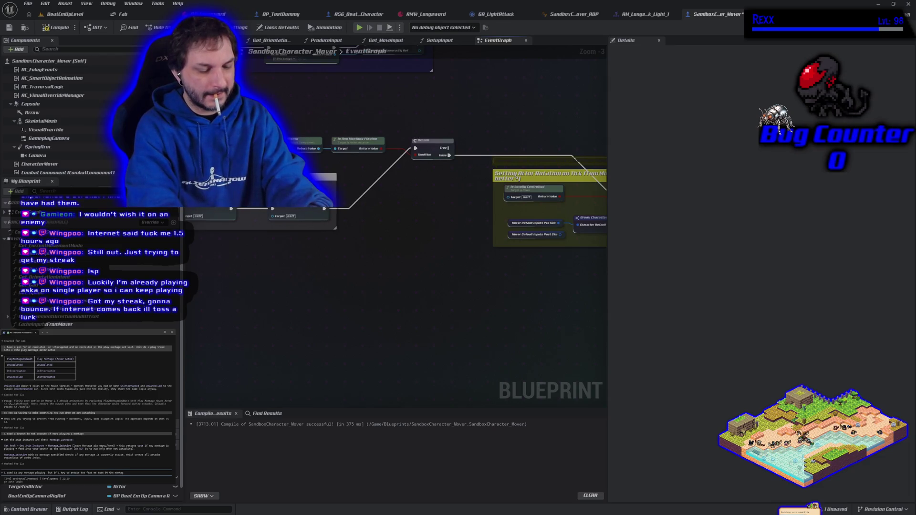
key(Return)
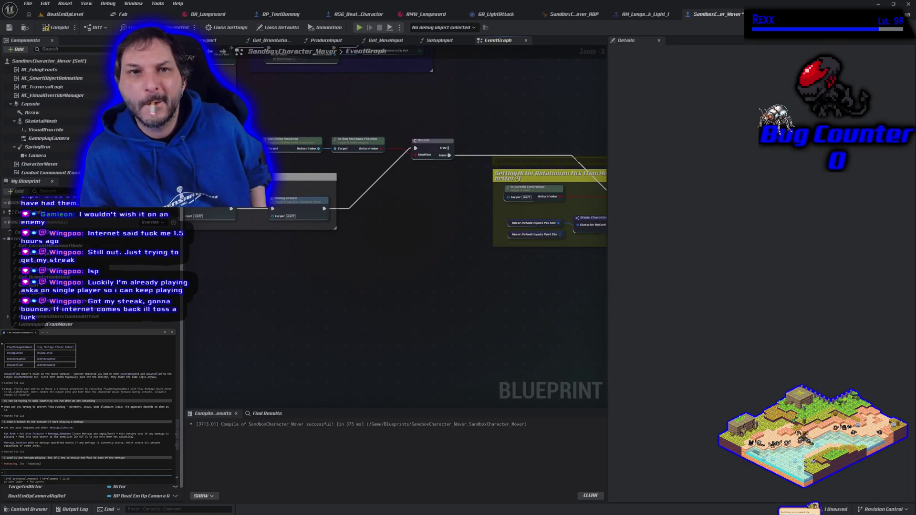
click(10, 27)
click(361, 28)
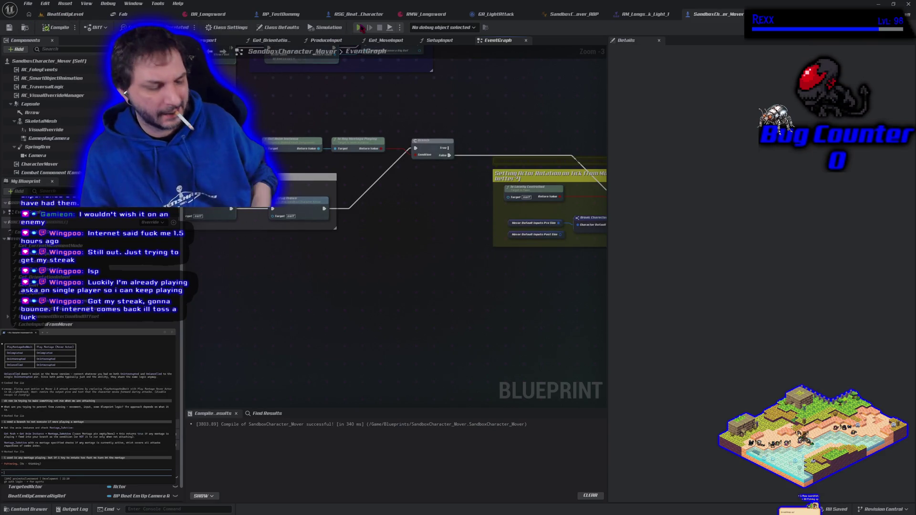
key(d)
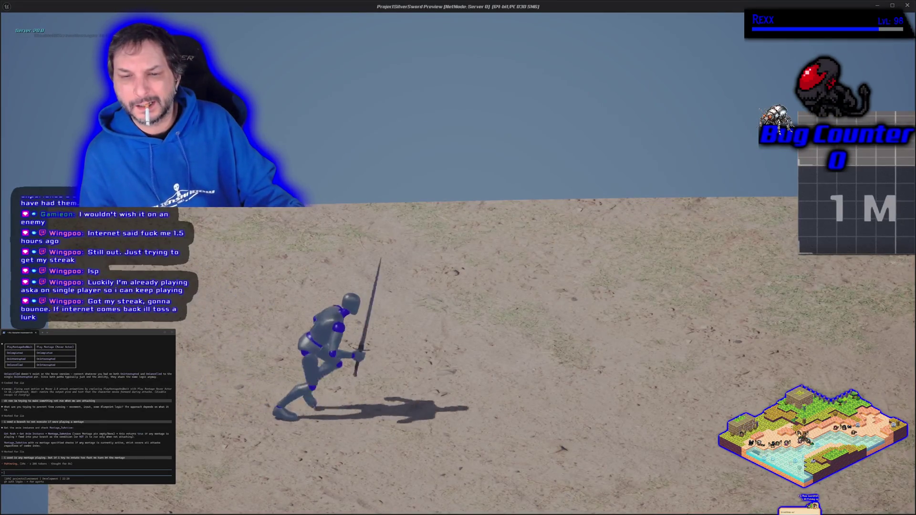
key(a)
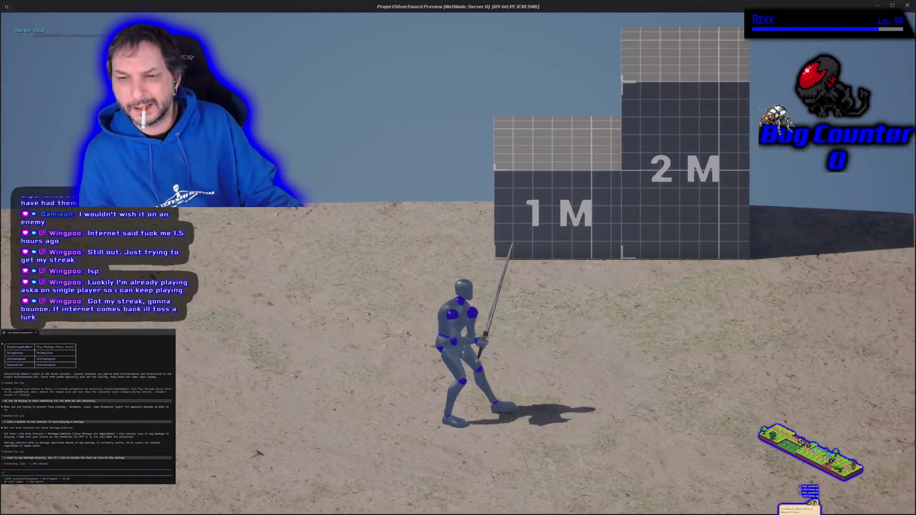
key(a)
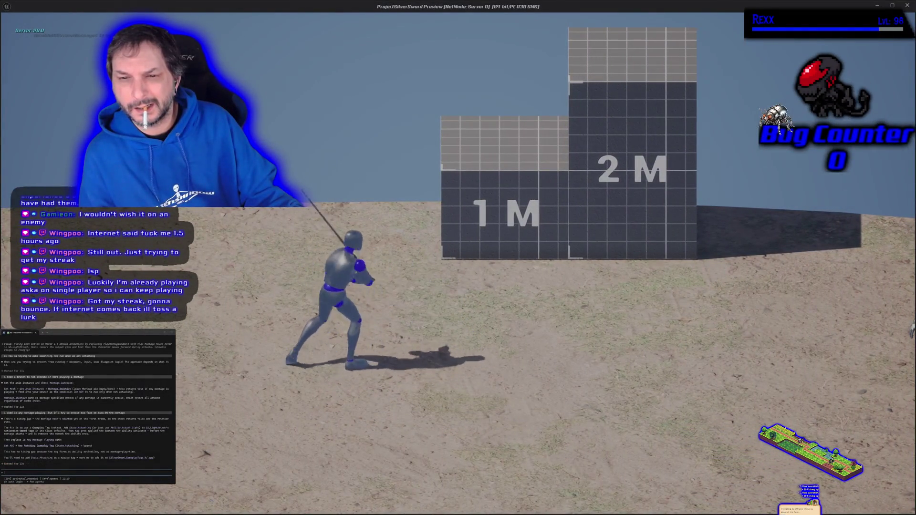
key(d)
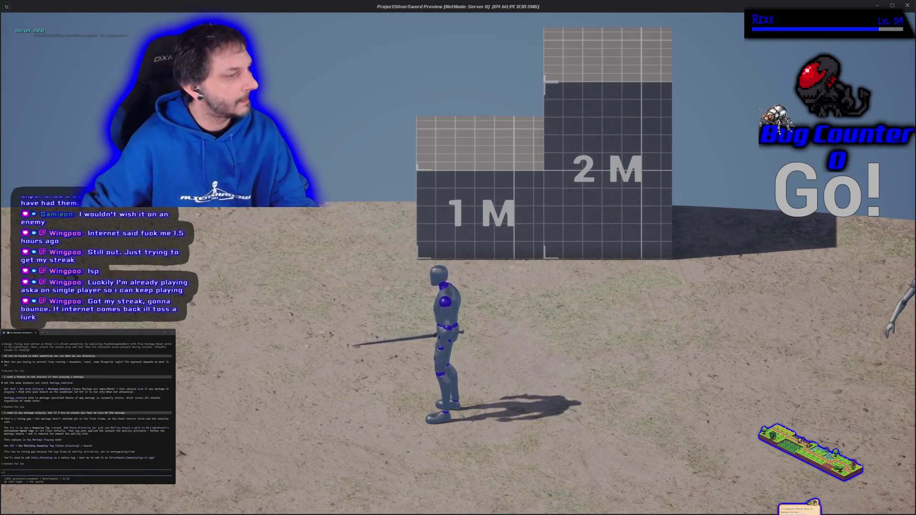
key(Escape)
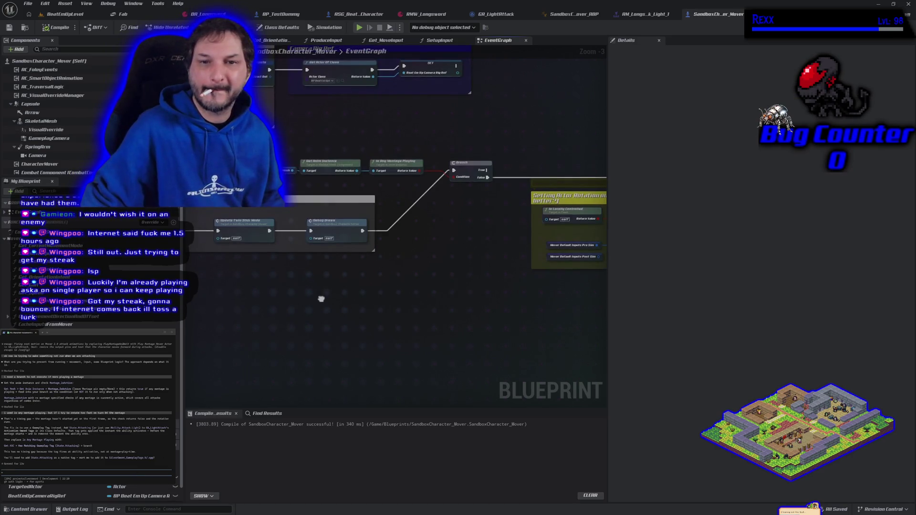
Step: Add a Get Ability System Component node wired into a Has Matching Gameplay Tag node
right_click(325, 146)
text(get)
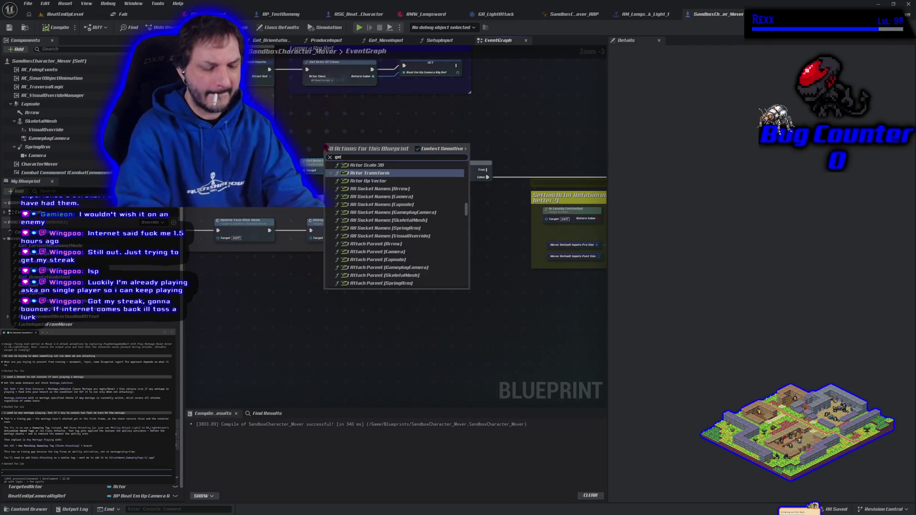
text( ability)
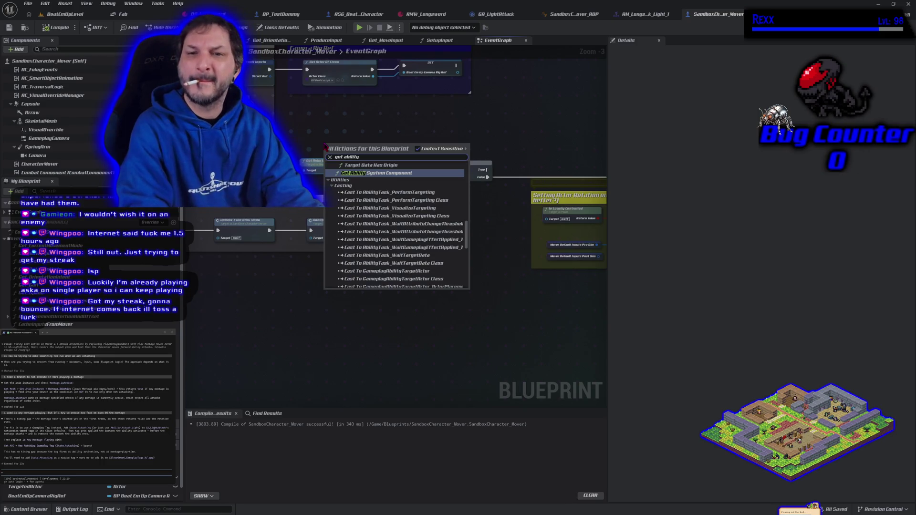
key(Return)
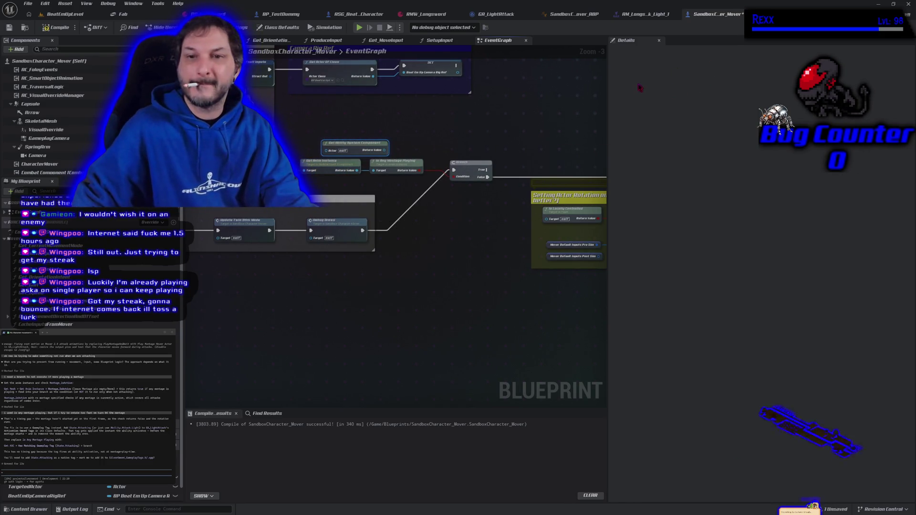
drag(385, 150, 414, 147)
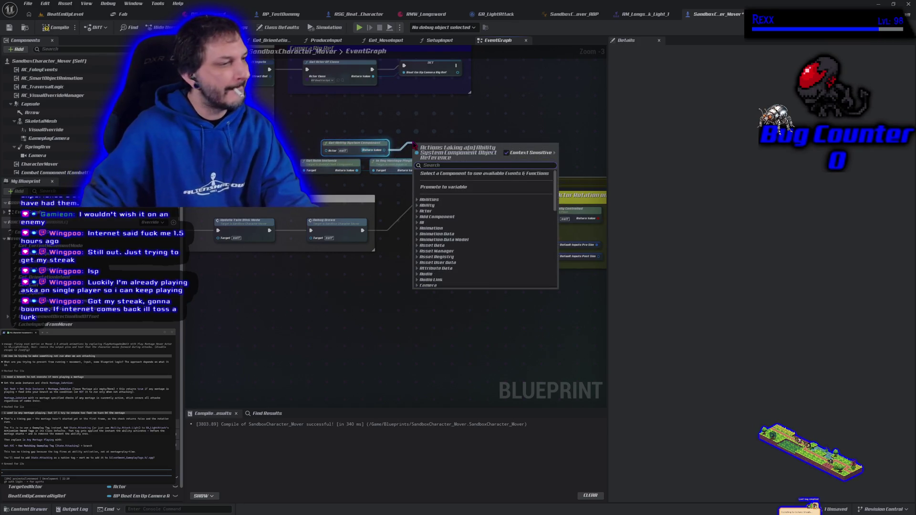
text(has matchin)
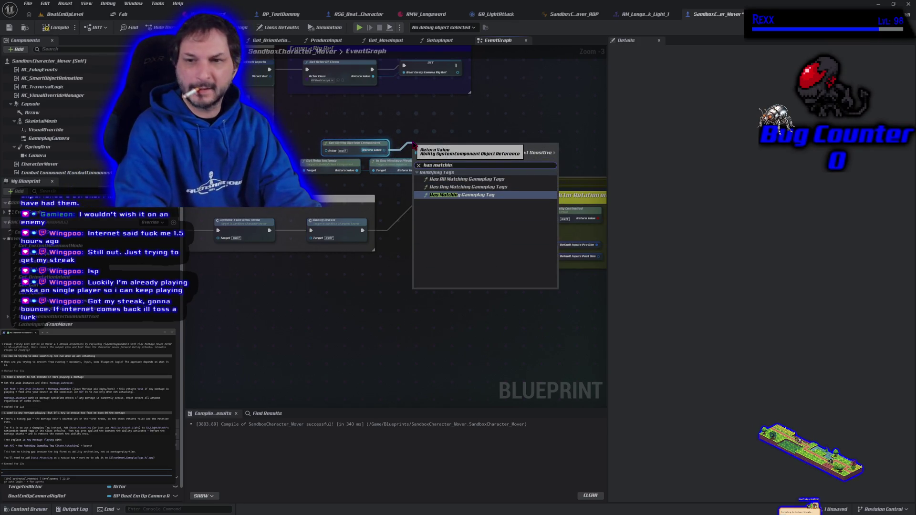
key(Return)
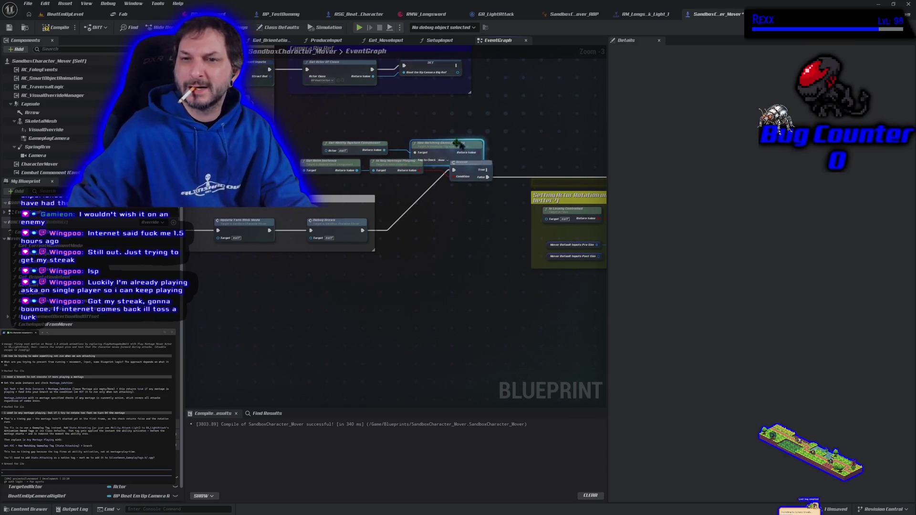
drag(445, 144, 445, 128)
Step: Set Tag to Check to Ability.Attack.Light, wire the result into the Branch Condition, and save
click(444, 145)
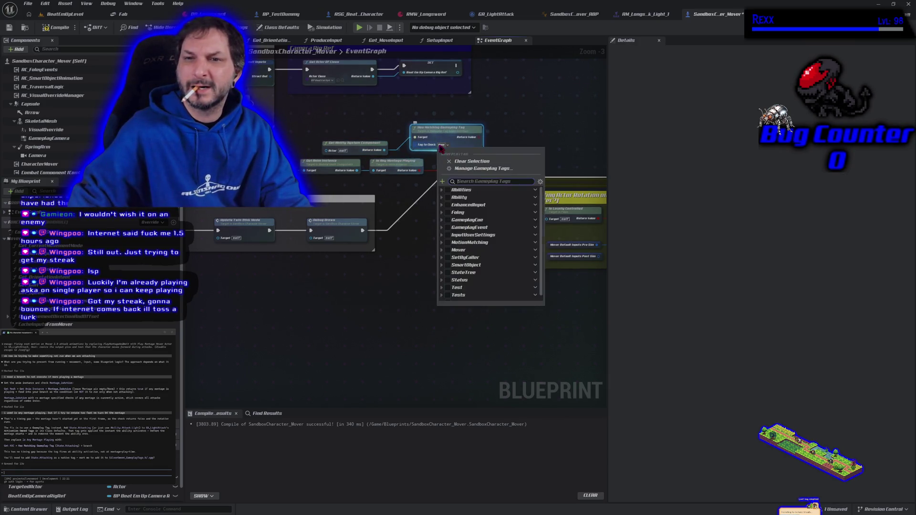
click(441, 197)
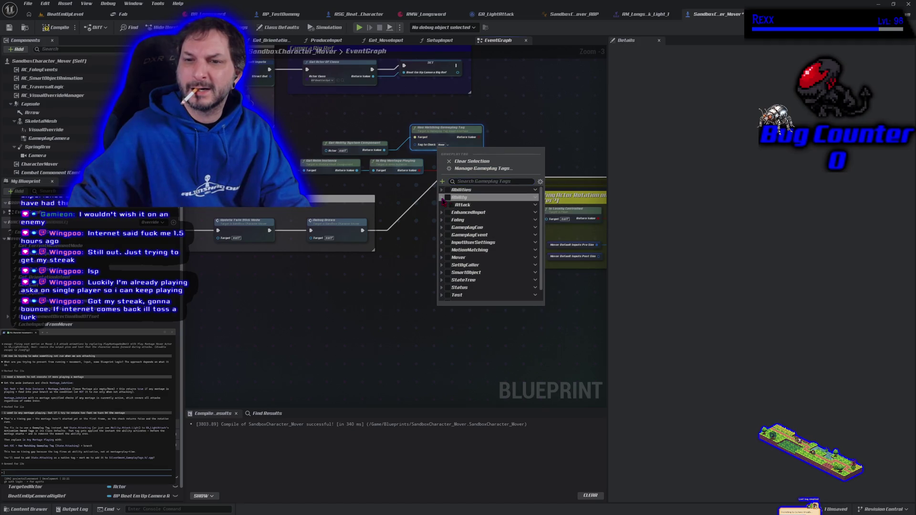
click(445, 205)
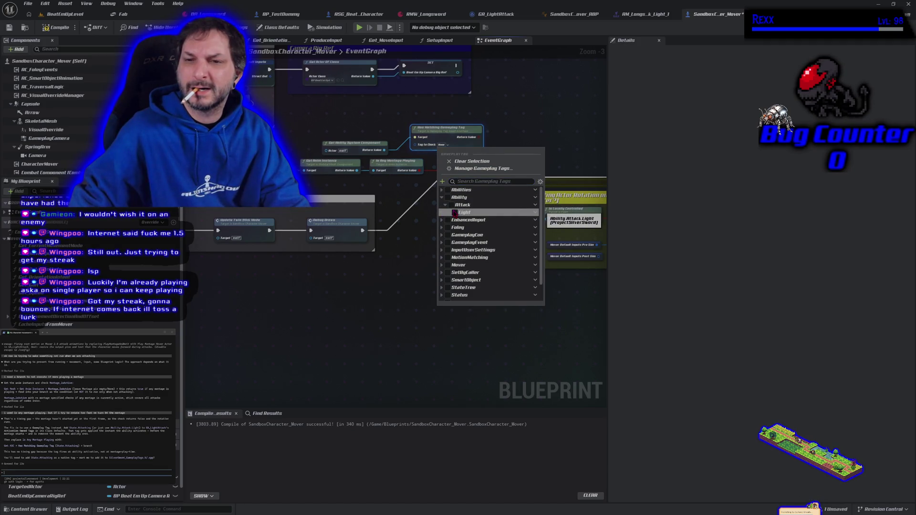
click(454, 212)
click(538, 117)
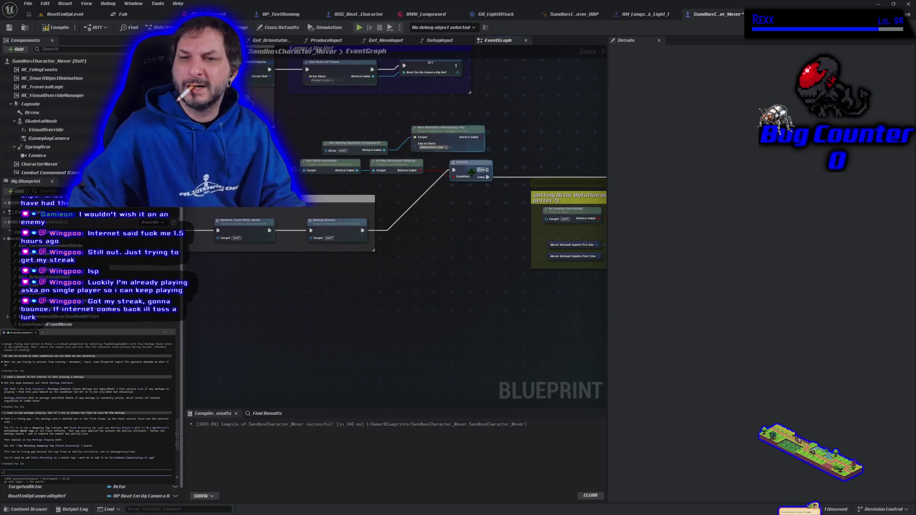
mouse_move(484, 138)
mouse_down()
mouse_move(453, 177)
mouse_move(284, 158)
mouse_move(334, 296)
mouse_up()
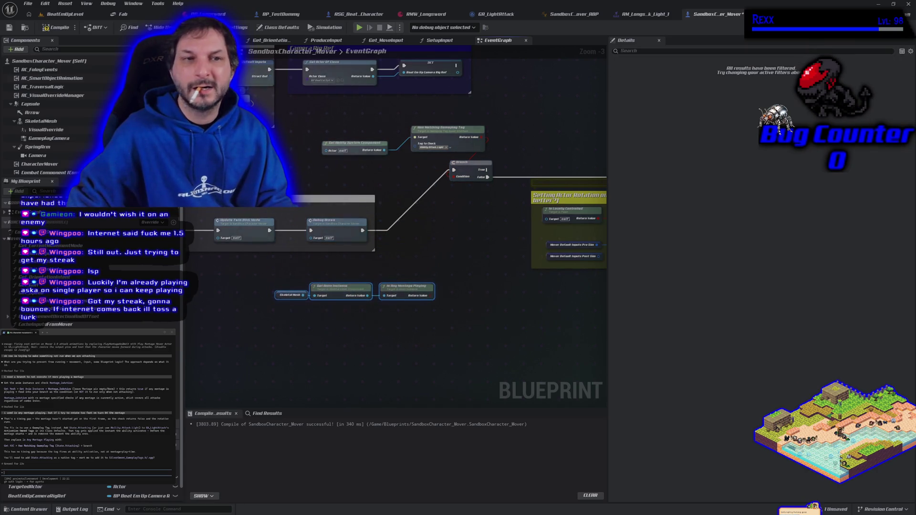
click(10, 27)
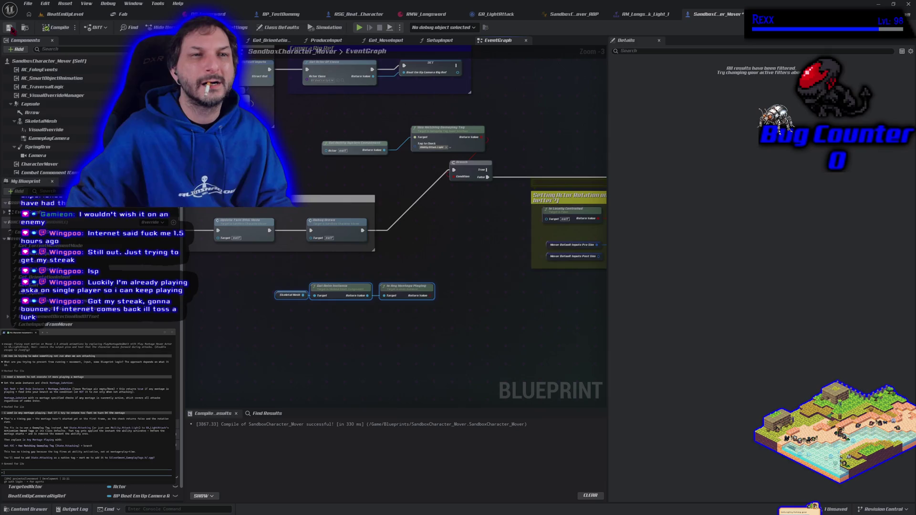
click(64, 15)
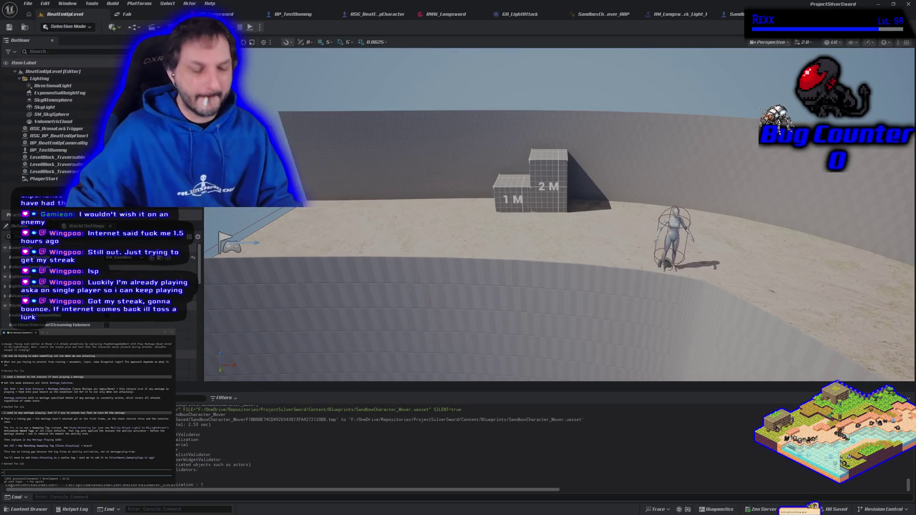
click(250, 27)
key(d)
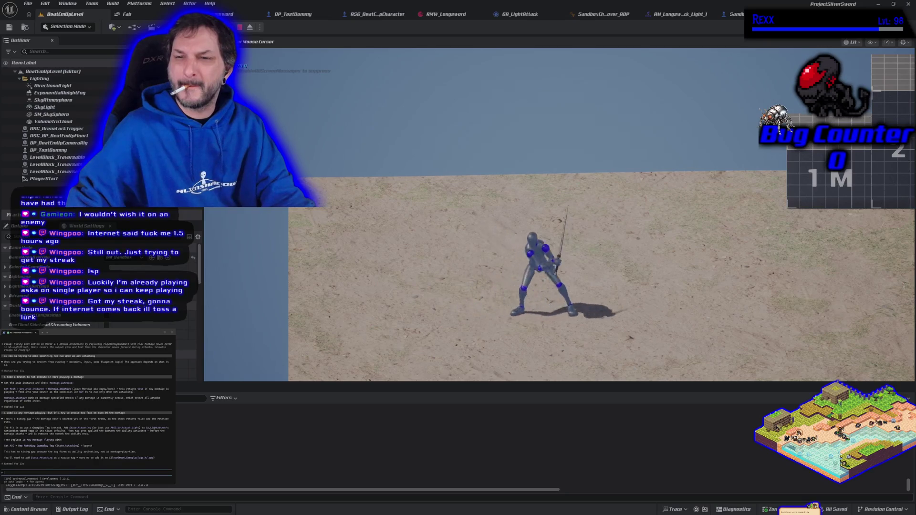
key(d)
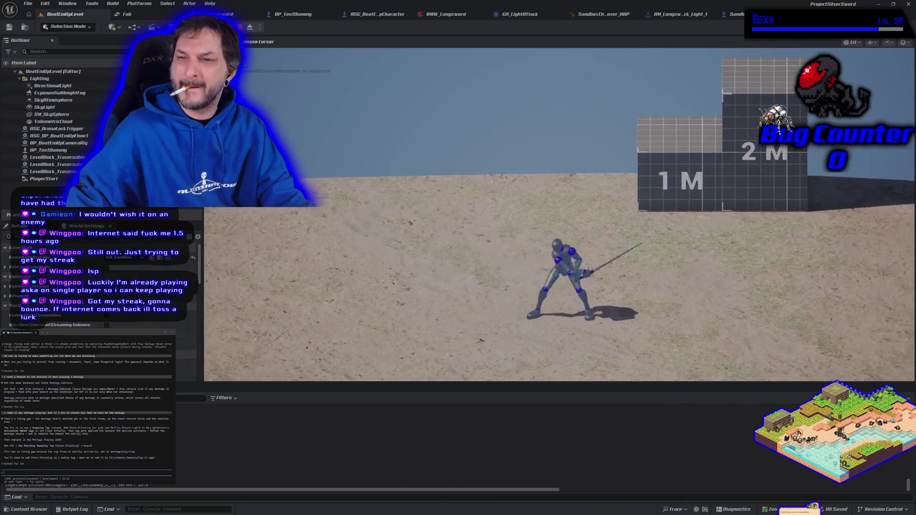
key(d)
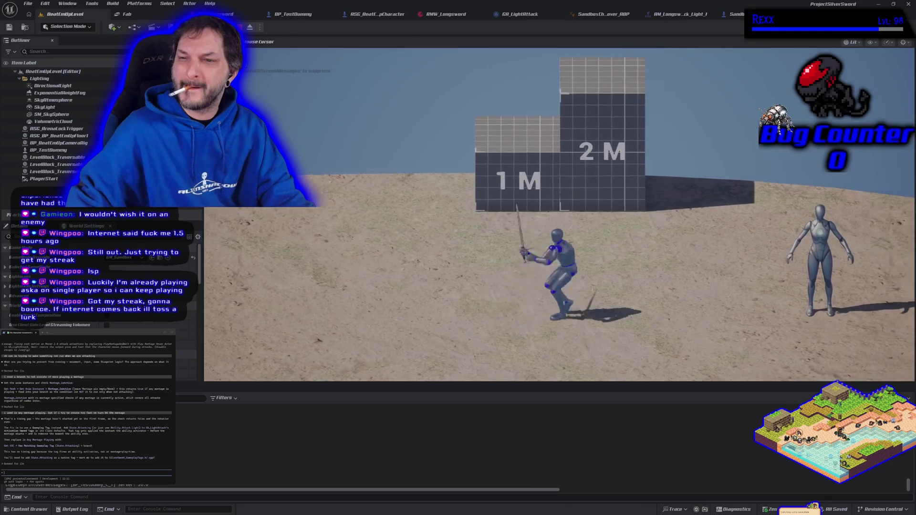
key(Escape)
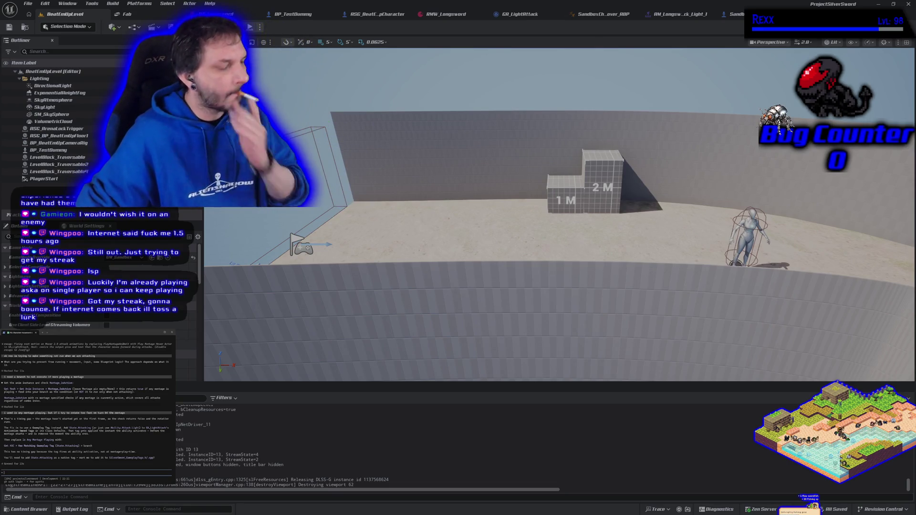
Step: Tell the assistant rotation still works with the Ability.Attack.Light check, then start Play-In-Editor with Alt+P
text(itrie)
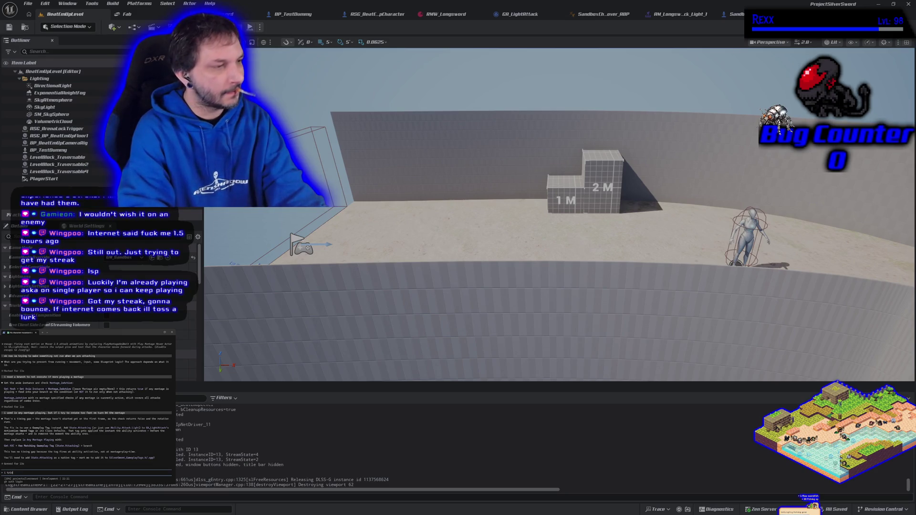
text(th)
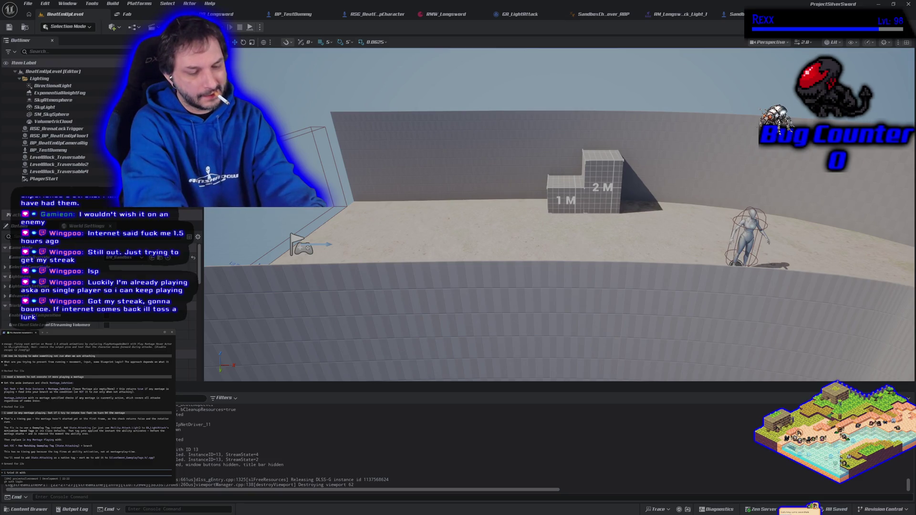
text( ability.)
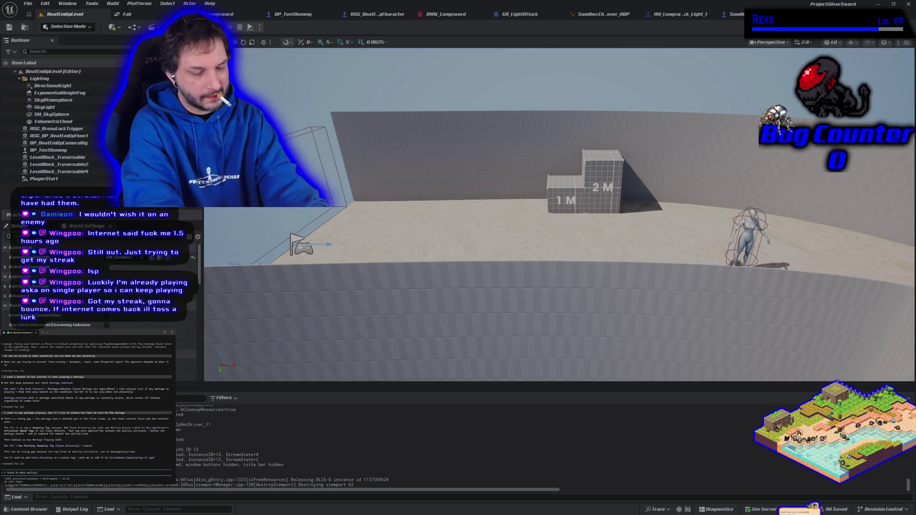
text(attack.light but i can still r)
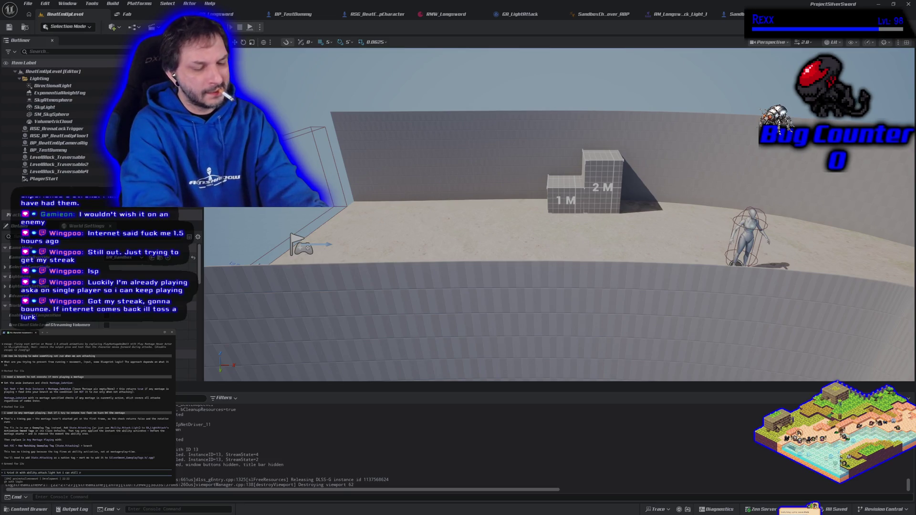
text(otate)
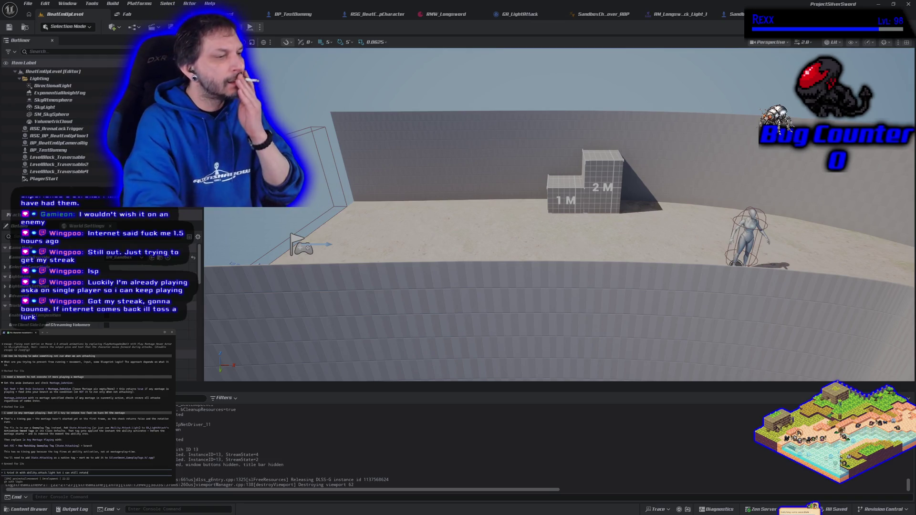
key(Return)
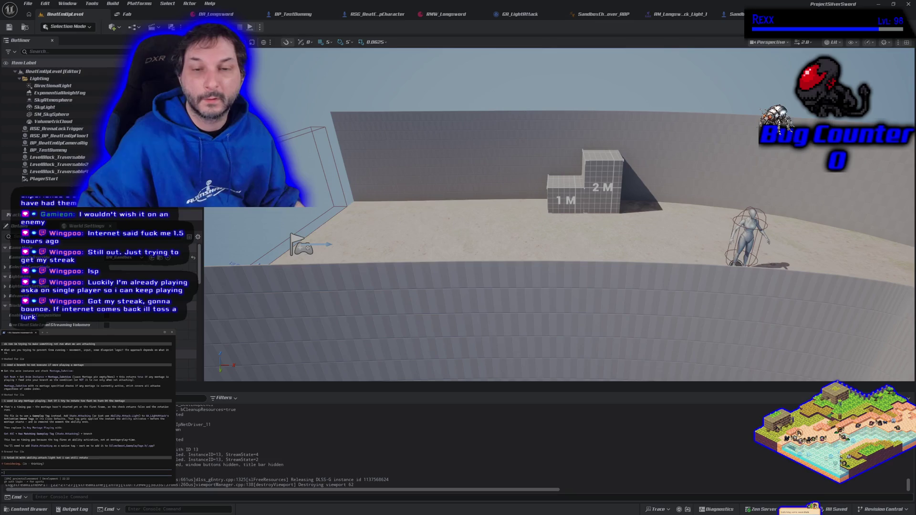
key(alt+p)
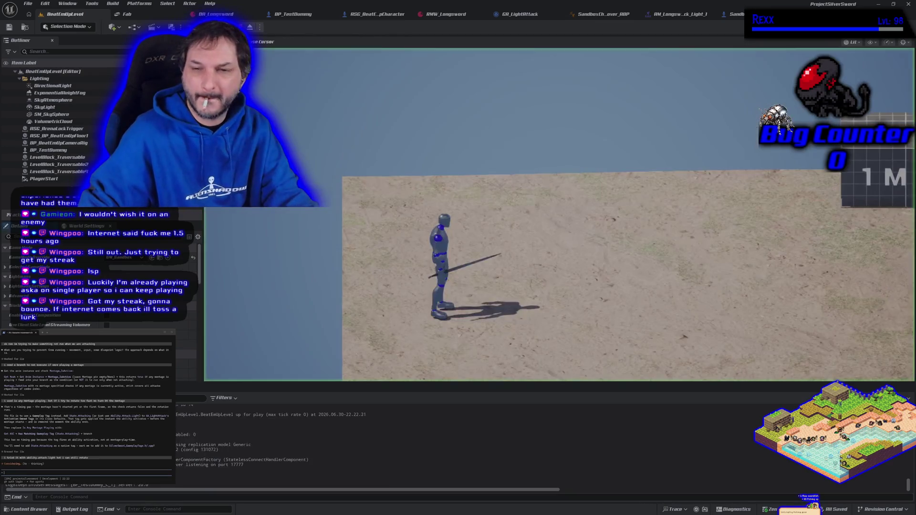
Step: Run the character right toward the 1M/2M blocks while attacking, then end the play session
key(d)
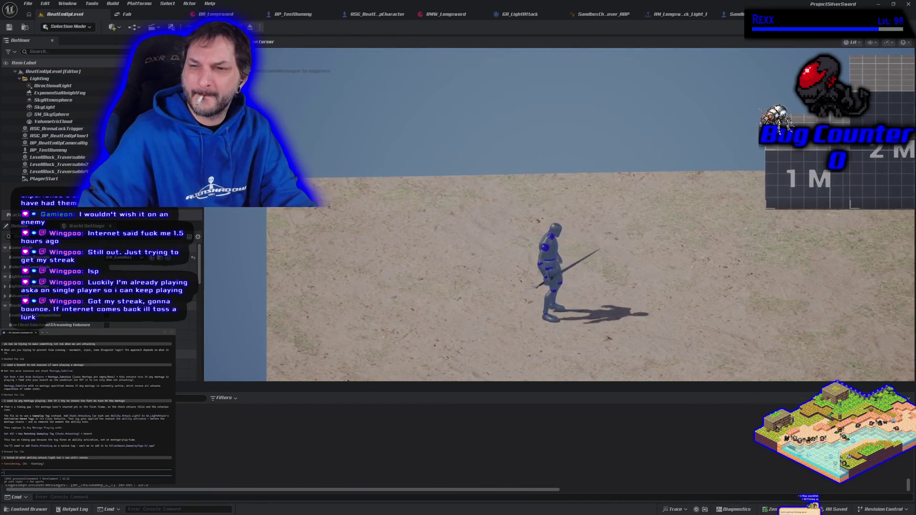
key(d)
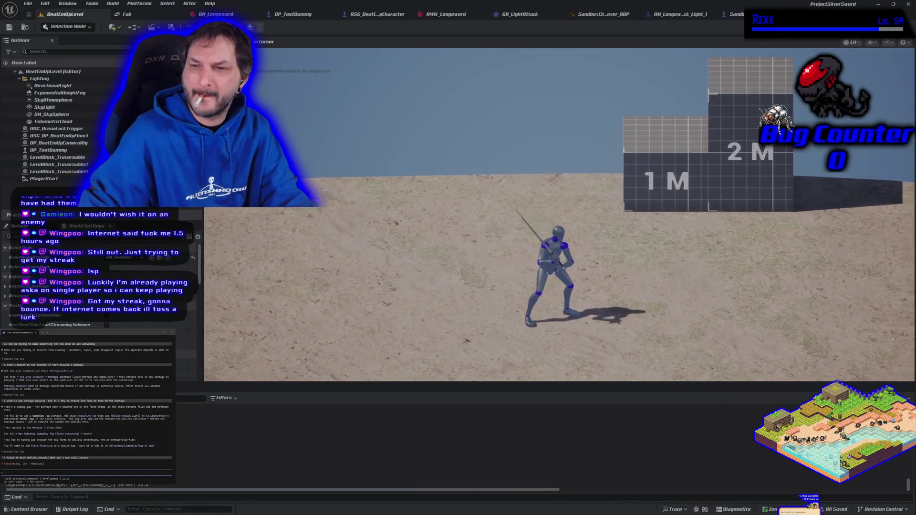
key(d)
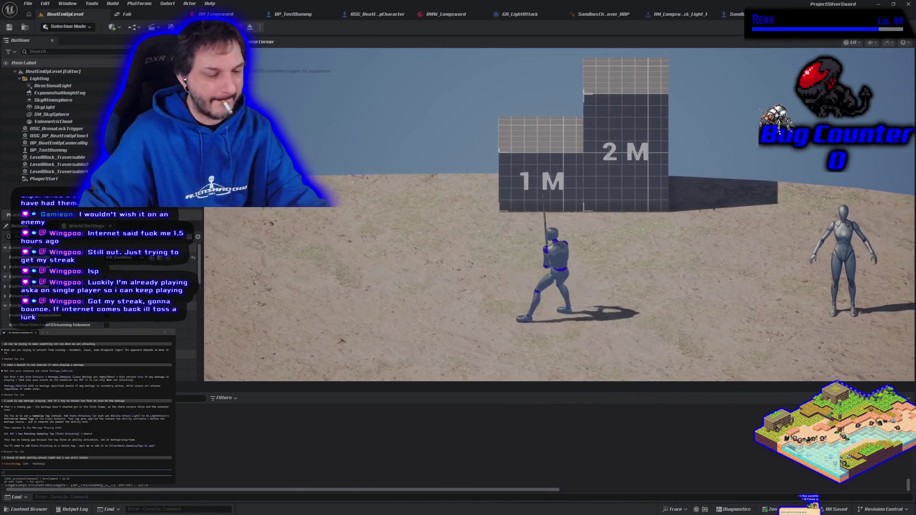
key(Escape)
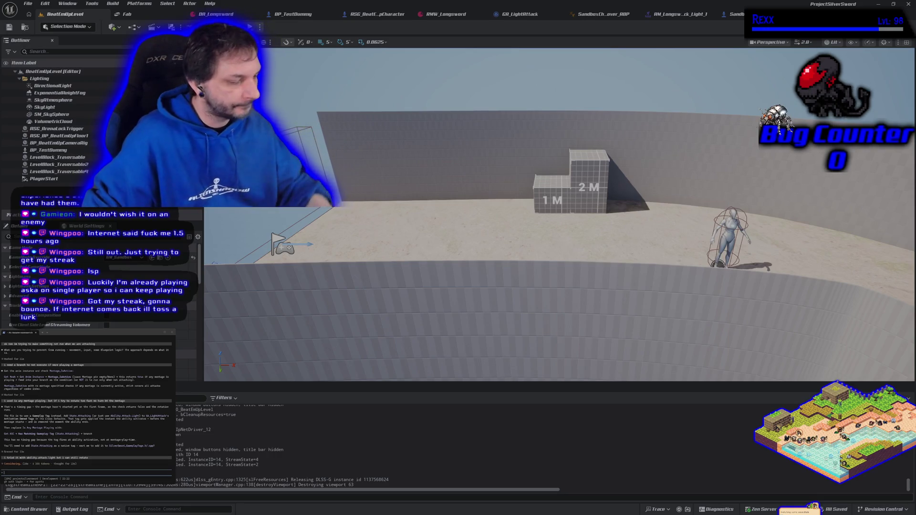
Step: Recall the message and extend it: the character can still rotate anytime during the montage, then send
key(Escape)
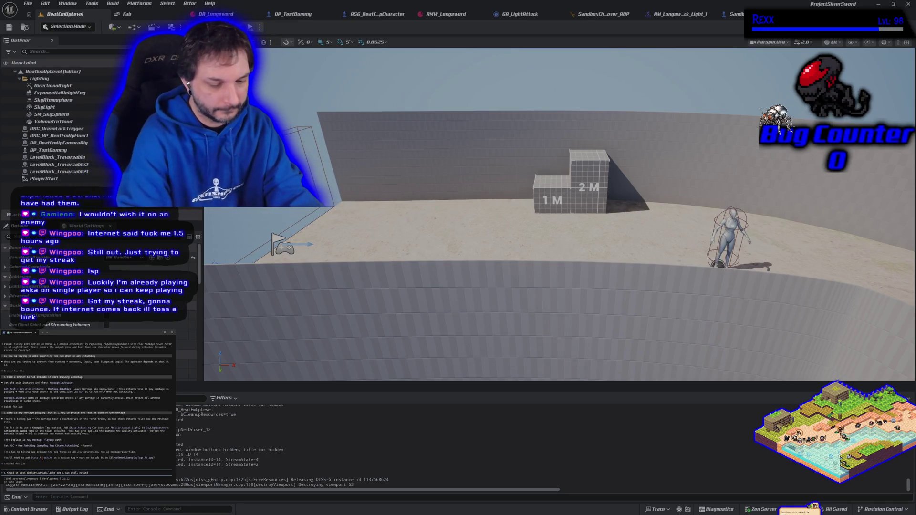
text( but now its worse because i can rotate at a)
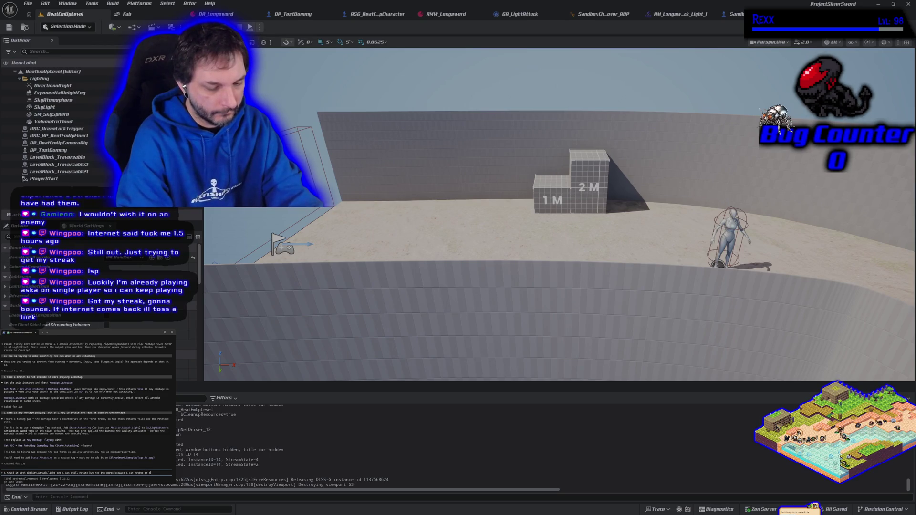
text(he)
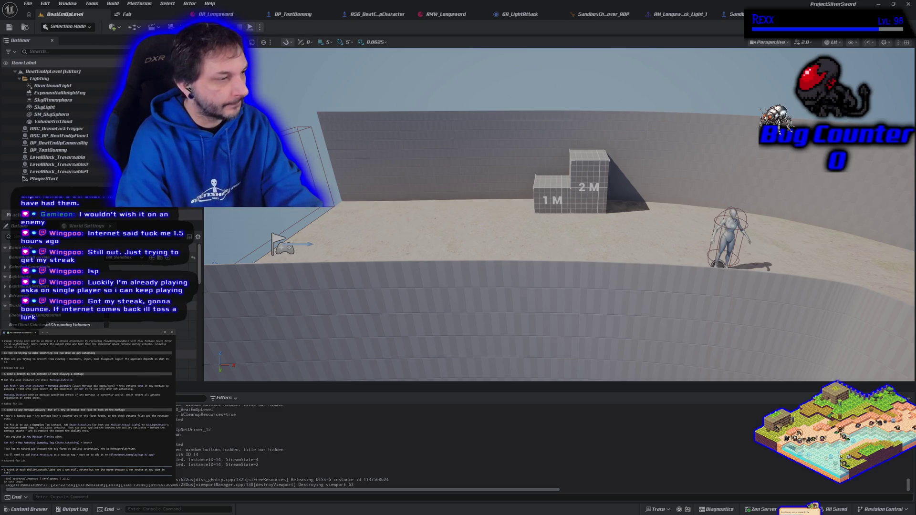
key(BackSpace)
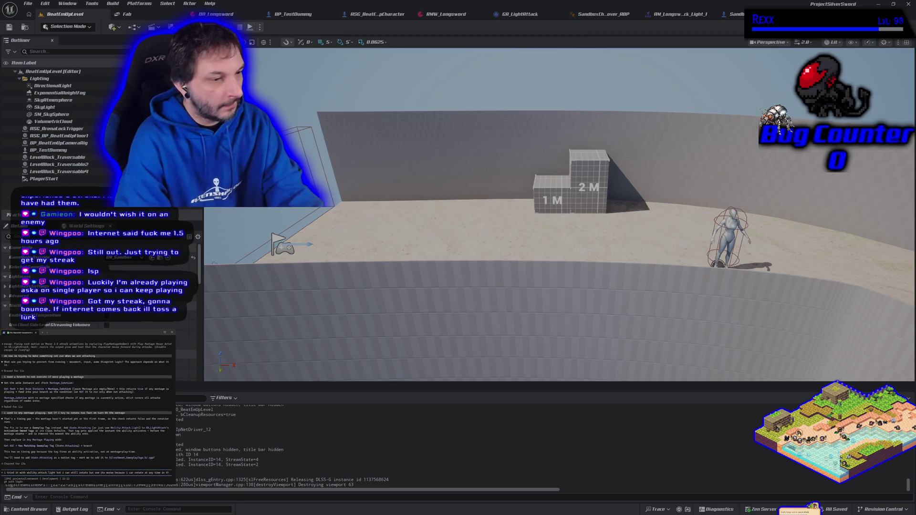
text(ng the mo)
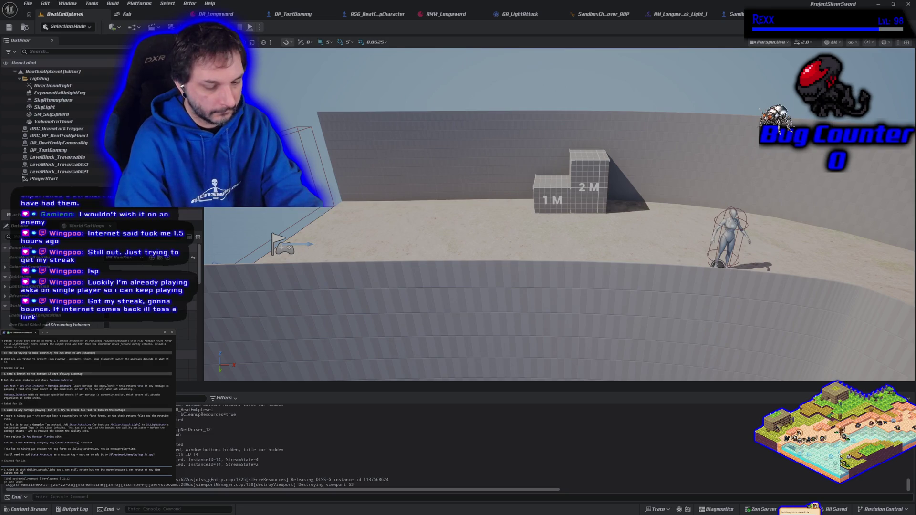
text(ntage)
key(Return)
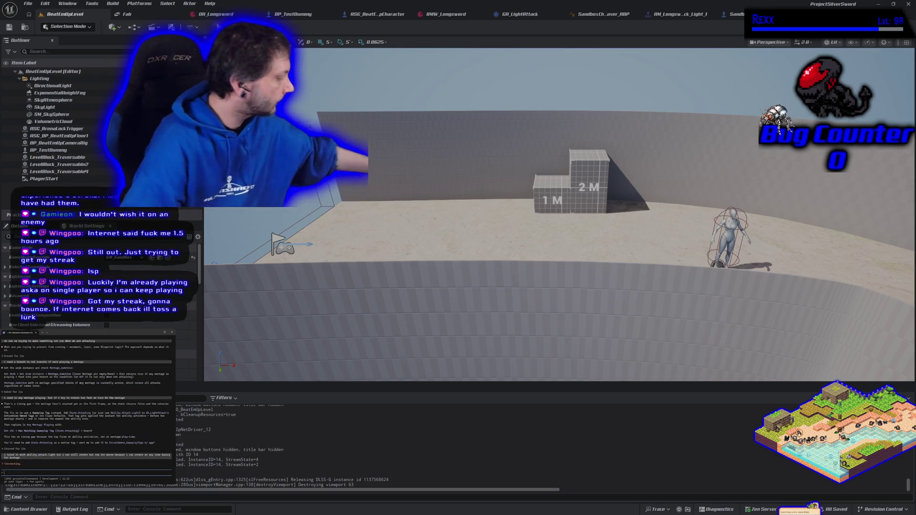
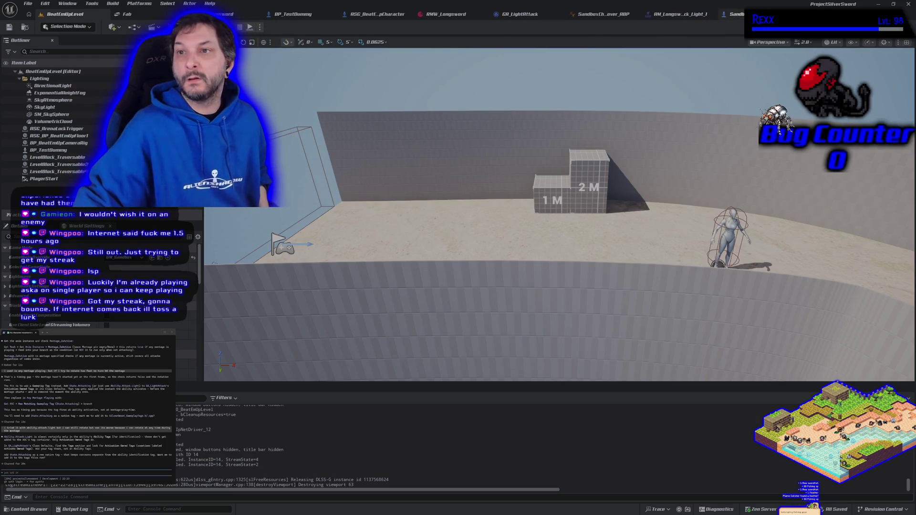
Step: Clear the Has Matching Gameplay Tag node's Tag to Check so it reads None instead of Ability.Attack.Light
click(732, 14)
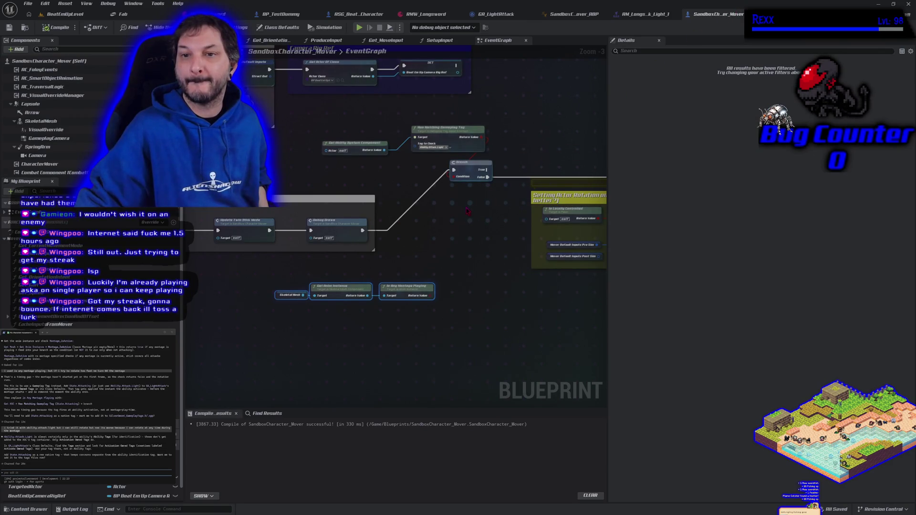
scroll(467, 211, up, 4)
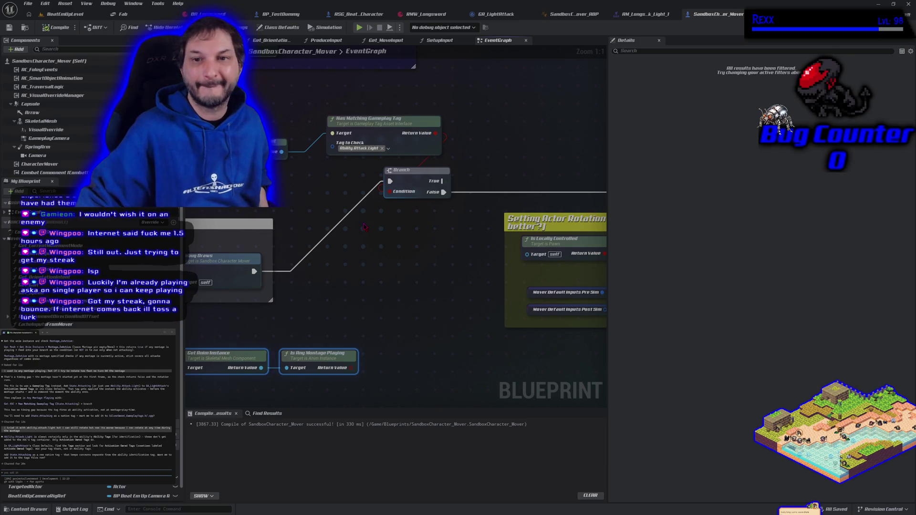
click(382, 149)
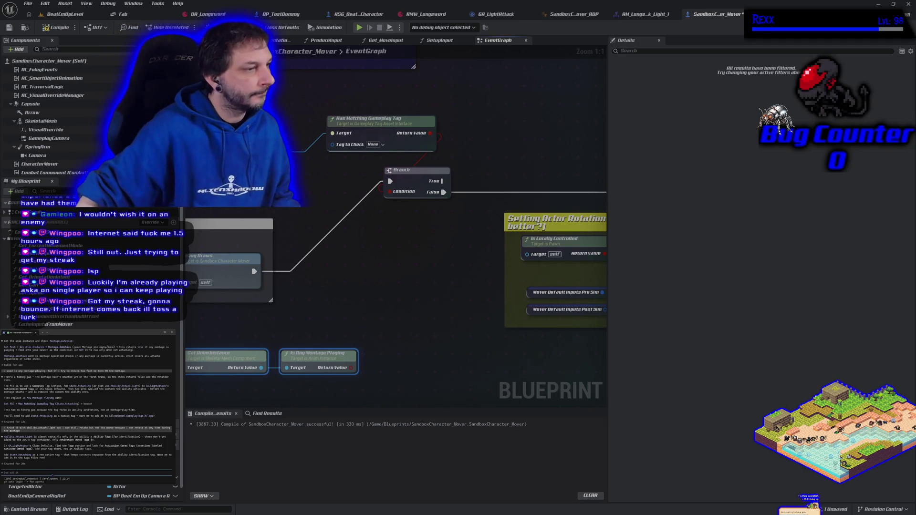
Step: Inspect GA_LightAttack's Asset Tags down to Ability.Attack.Light, then return to BeatEmUpLevel
click(496, 14)
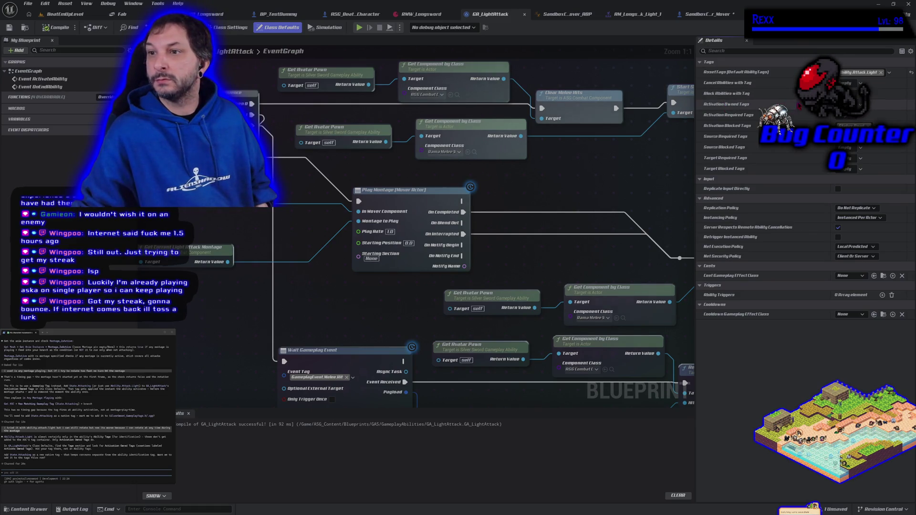
click(855, 104)
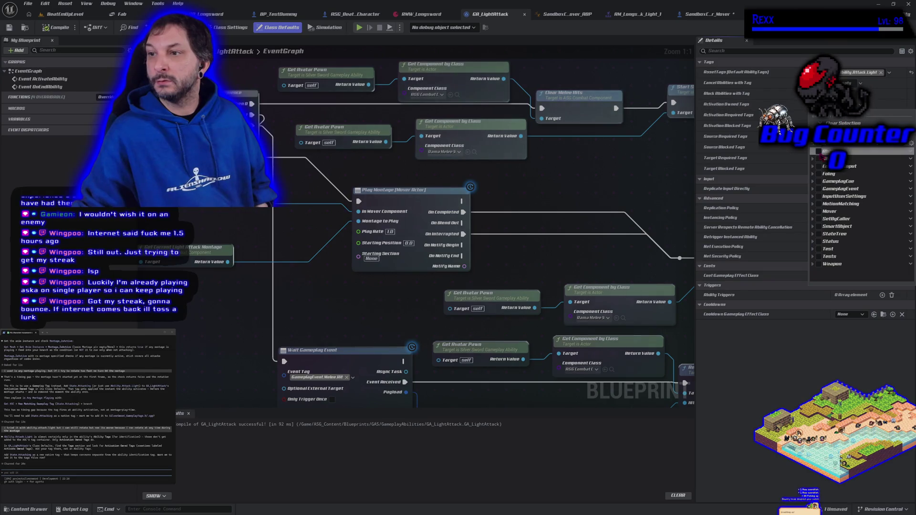
click(814, 159)
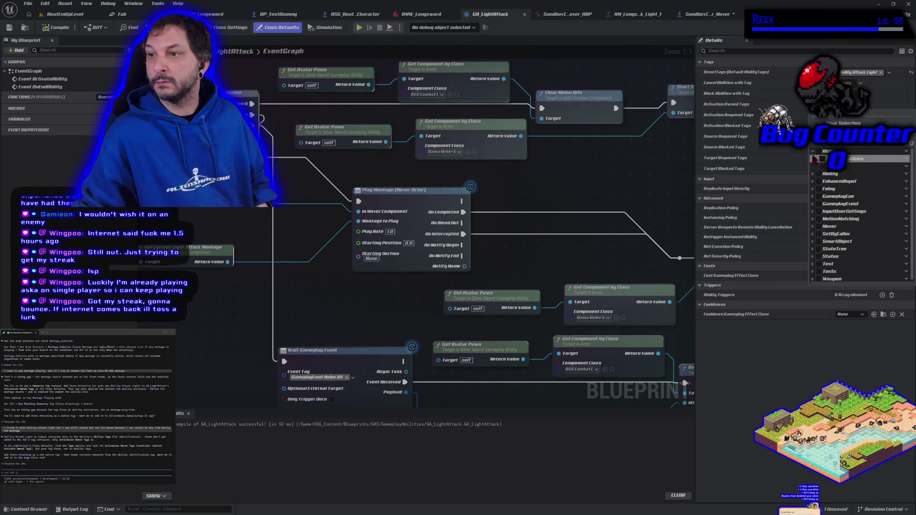
click(815, 159)
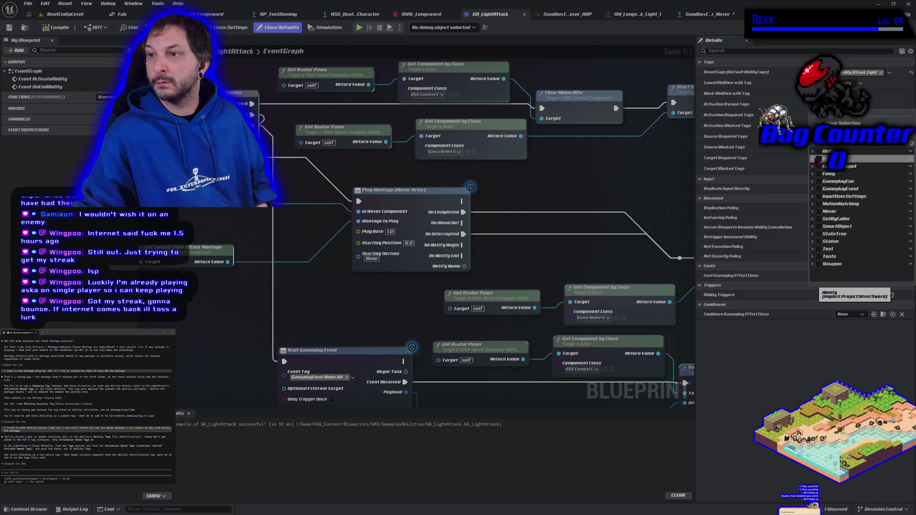
click(815, 166)
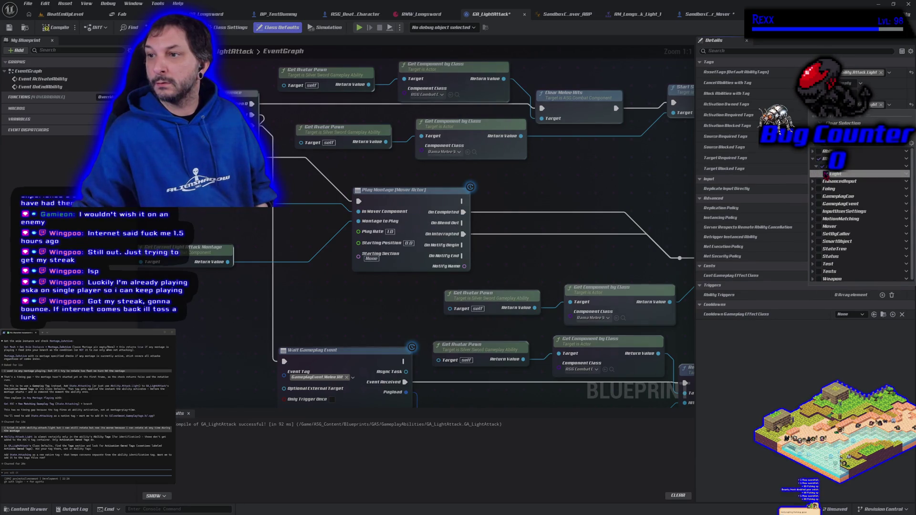
key(Escape)
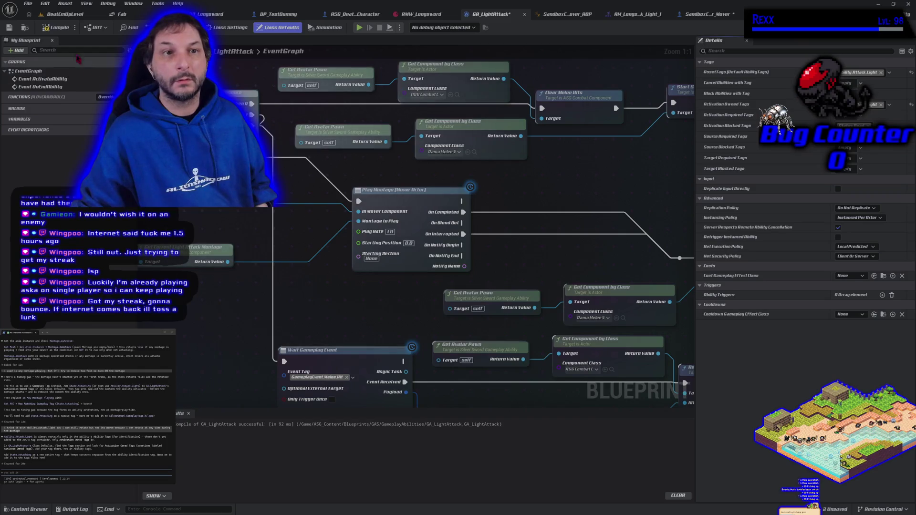
click(60, 14)
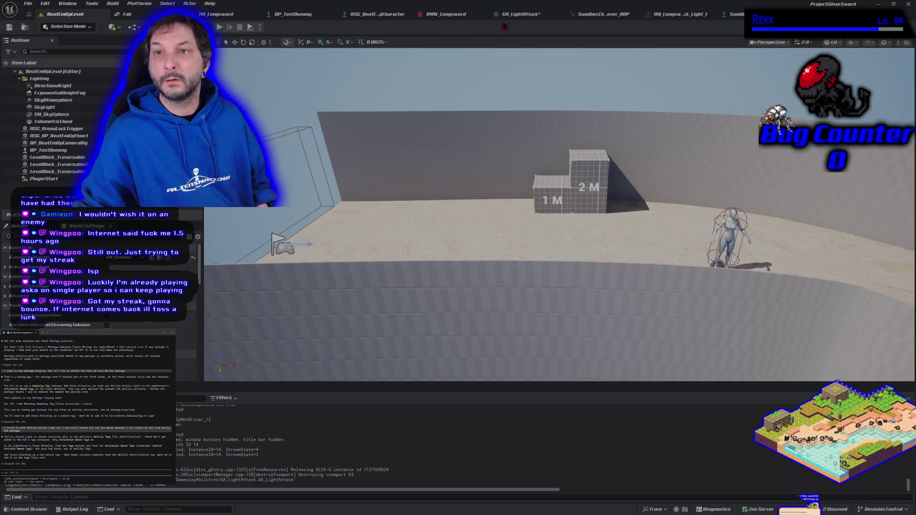
Step: Browse the GA_LightAttack, ASG_BeatEmUpCharacter and SandboxCharacter_Mover_ABP blueprint graphs
click(520, 16)
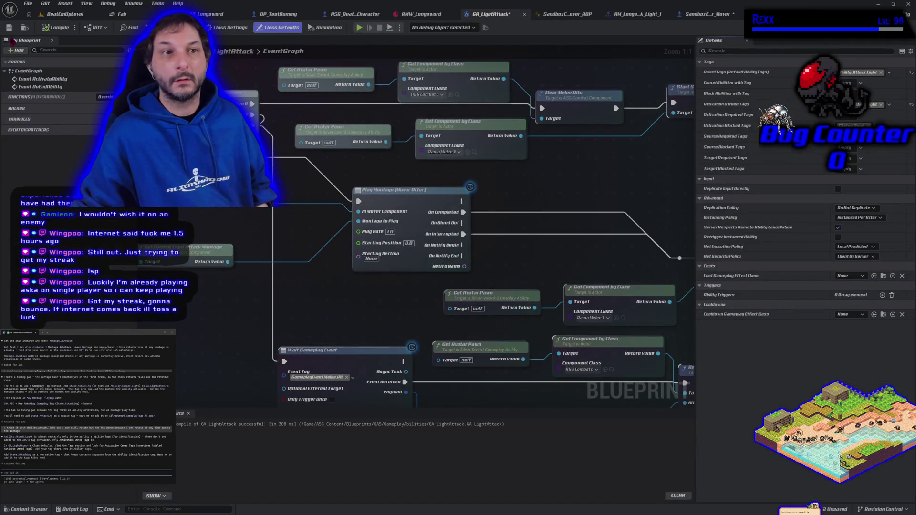
click(351, 15)
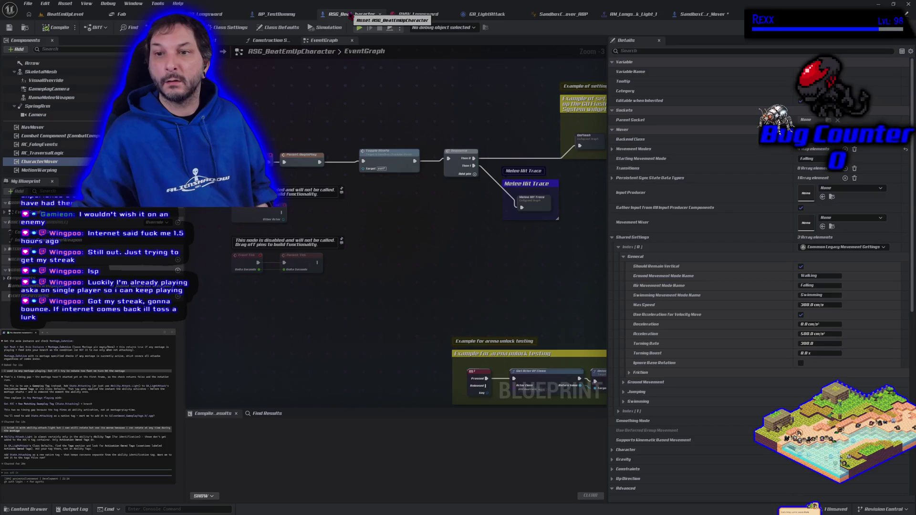
click(563, 16)
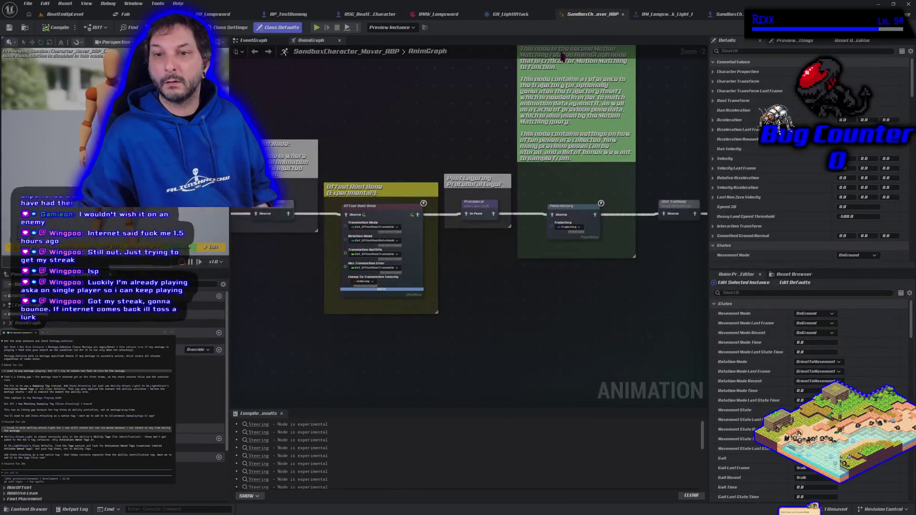
click(369, 14)
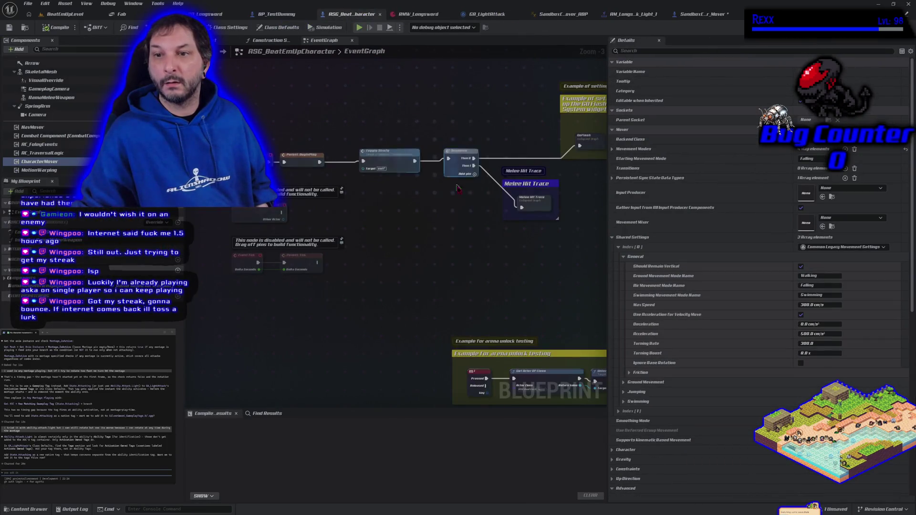
drag(220, 260, 450, 208)
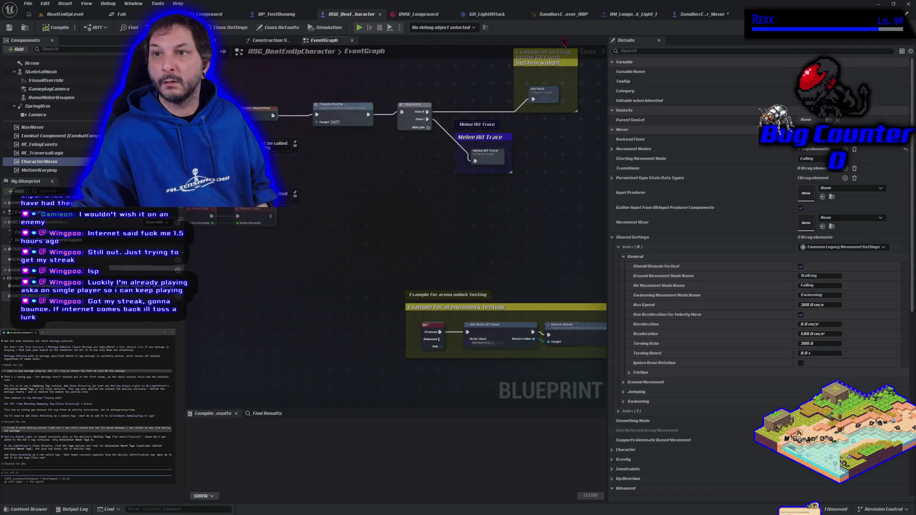
Step: Set SandboxCharacter_Mover's Tag to Check to Ability.Attack.Light, compile and save, and start playing BeatEmUpLevel
click(705, 17)
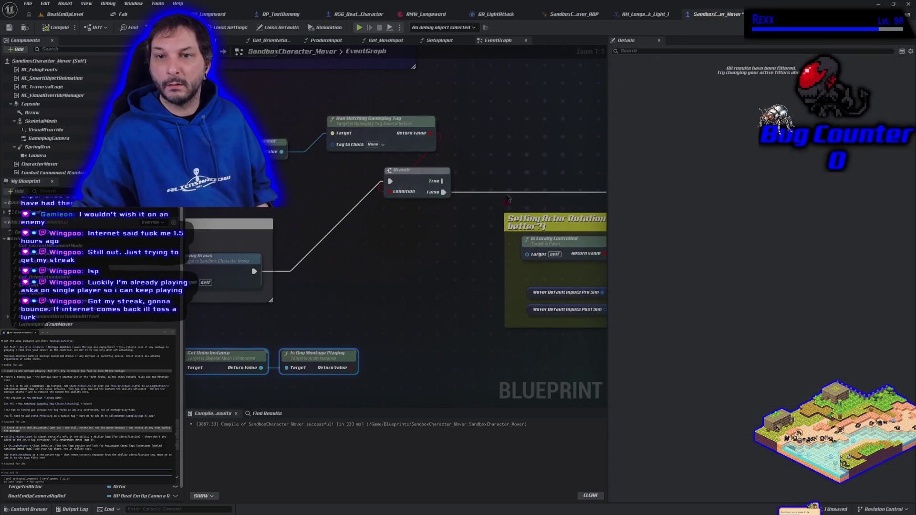
click(377, 145)
click(371, 198)
click(374, 207)
click(383, 213)
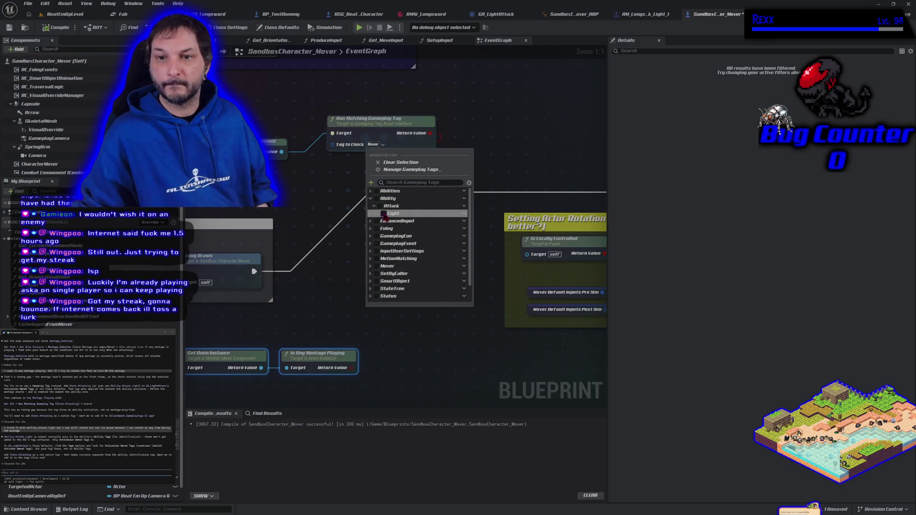
click(46, 29)
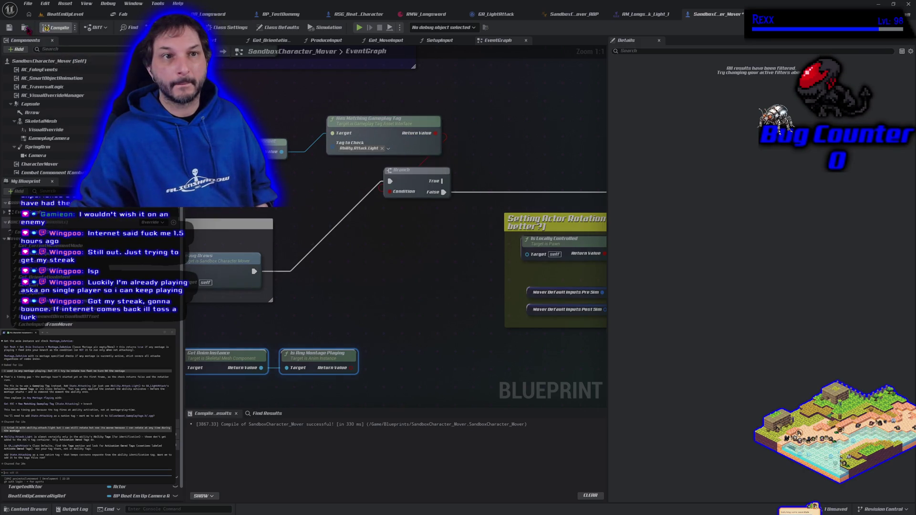
click(9, 27)
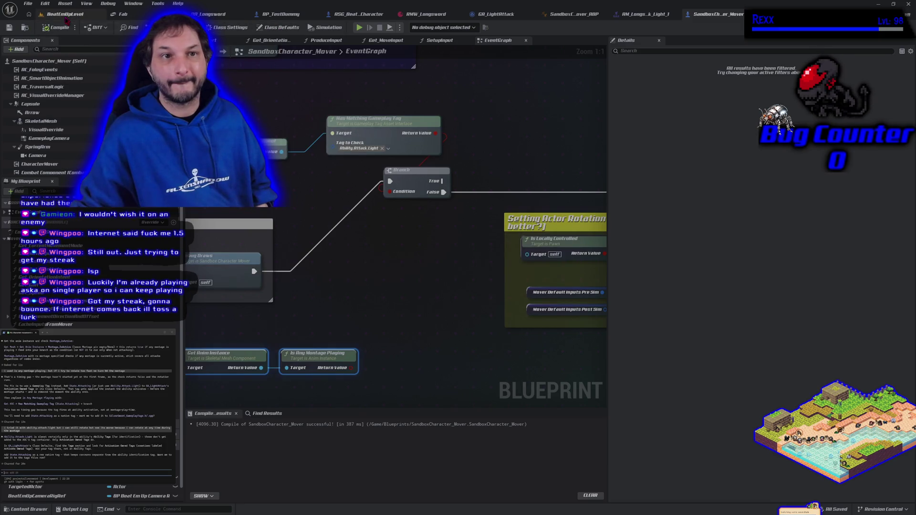
click(70, 14)
key(alt+p)
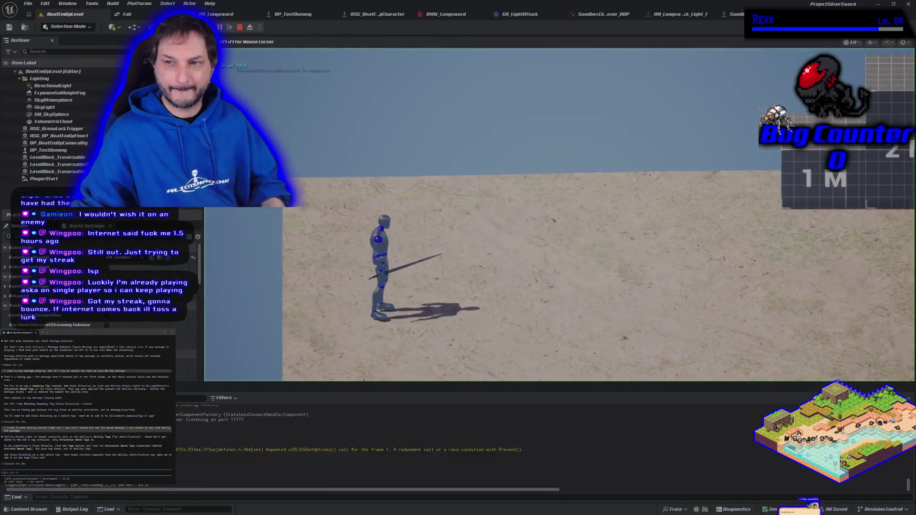
Step: Run the sword character left and right past the blocks and test dummy, swinging, then end the session
key(d)
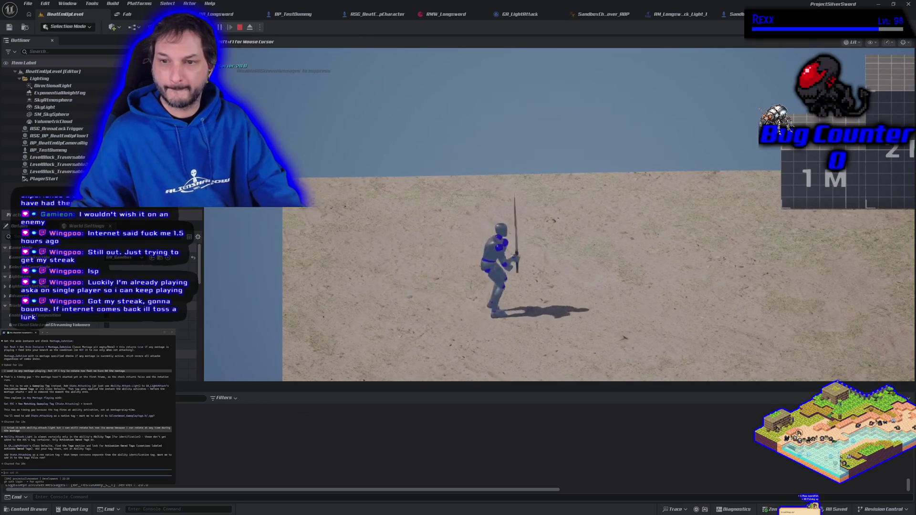
key(a)
key(d)
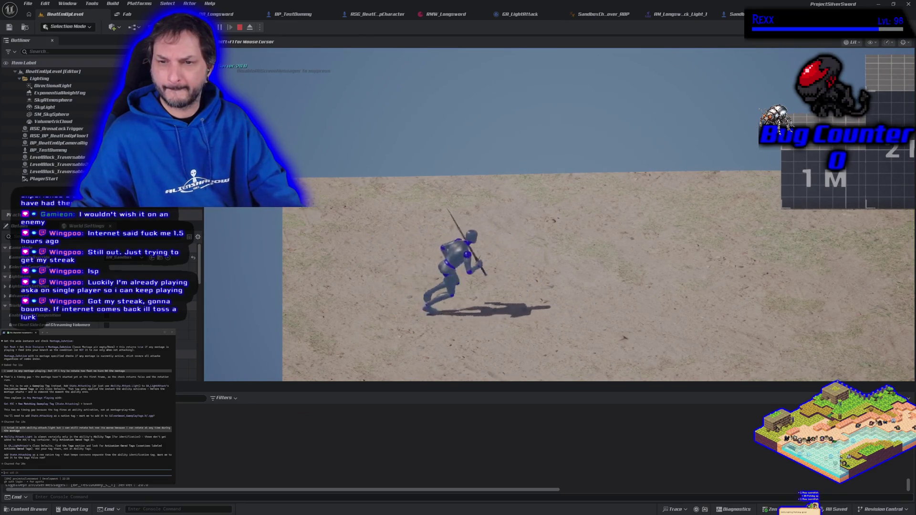
key(d)
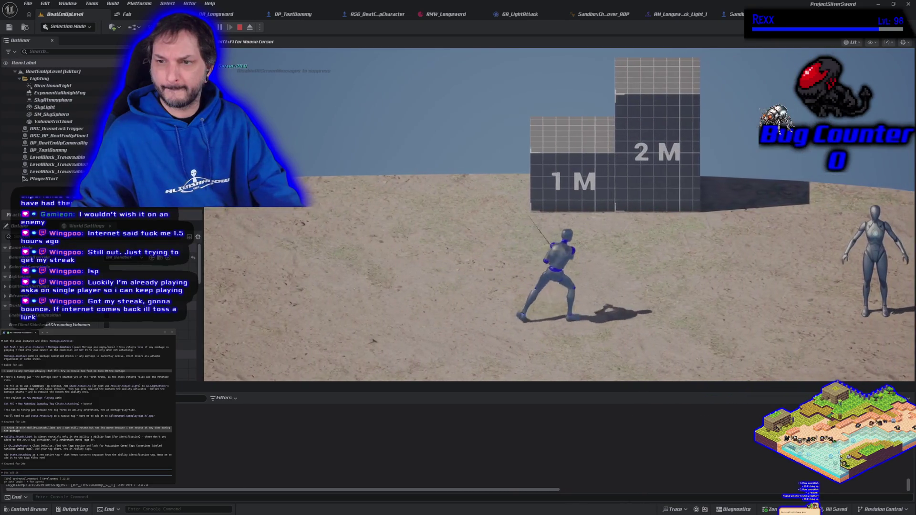
key(a)
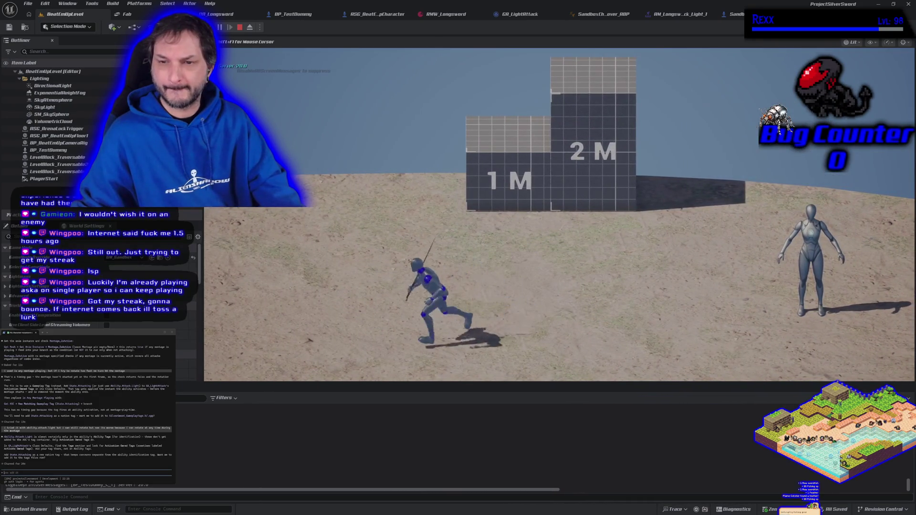
key(d)
key(d)
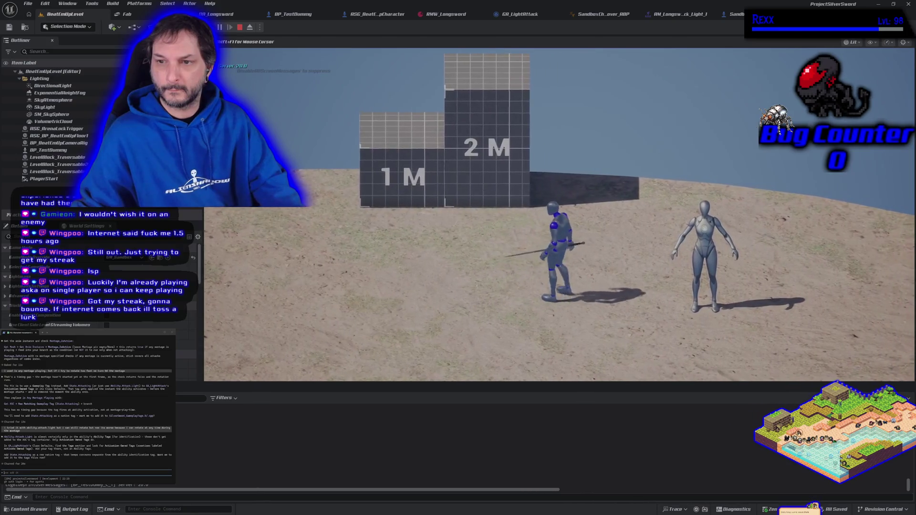
key(a)
key(a)
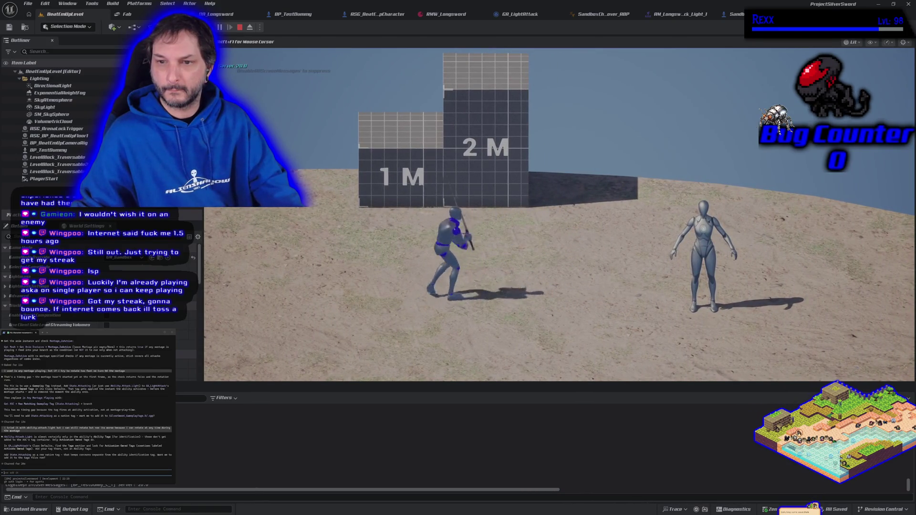
key(d)
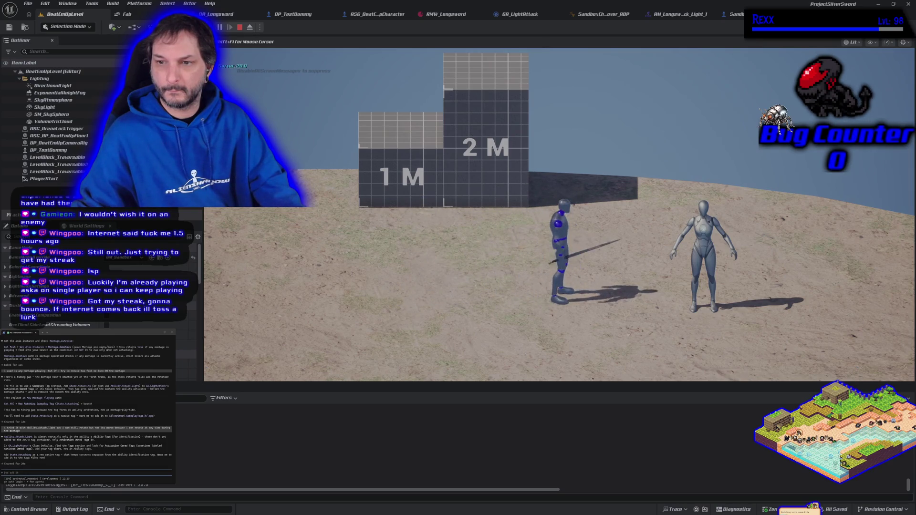
key(a)
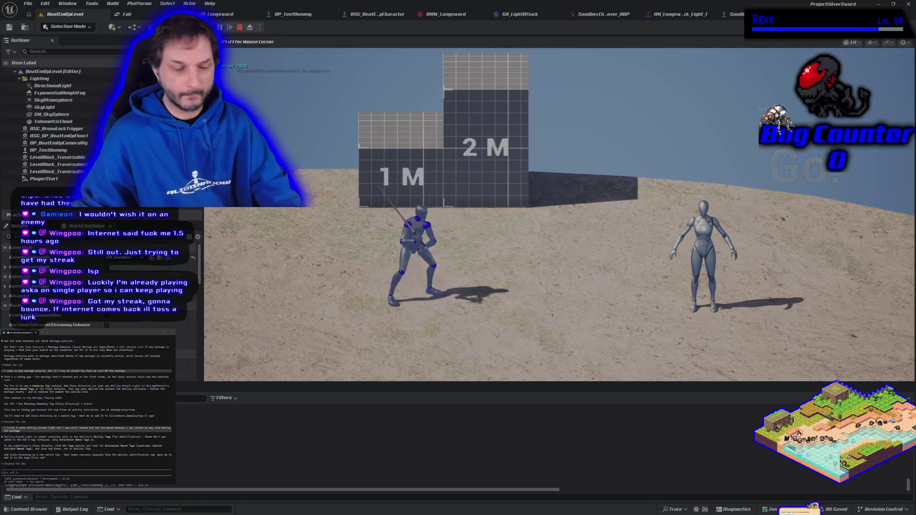
key(Escape)
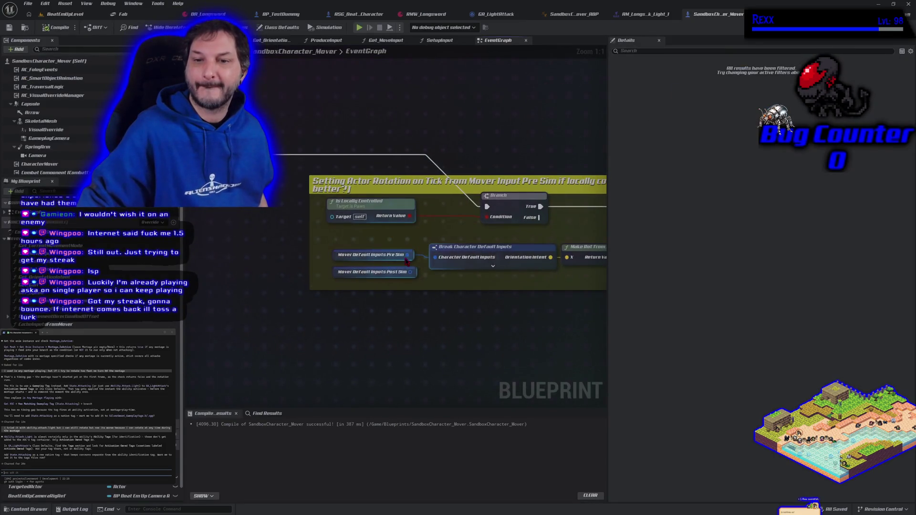
Step: Feed Break Character Default Inputs from the post-sim inputs, then play-test the sword swings and lunging attack
drag(409, 272, 435, 257)
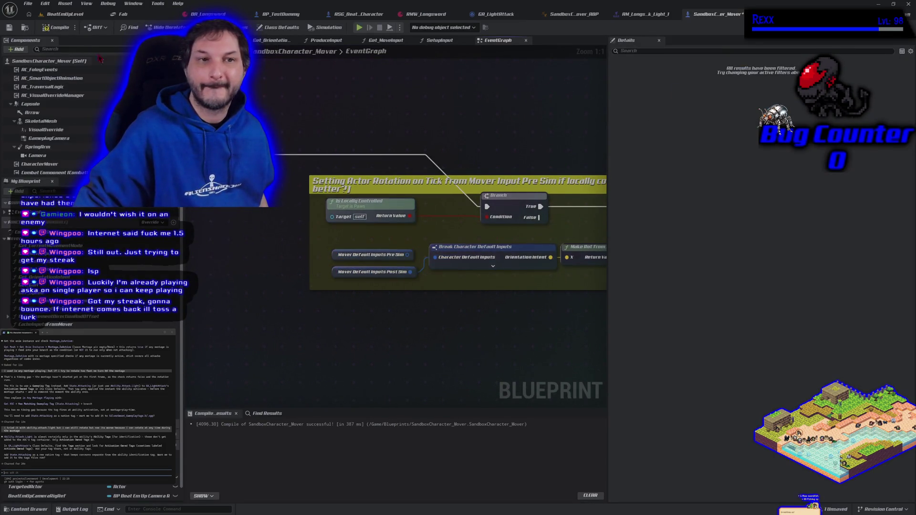
click(62, 15)
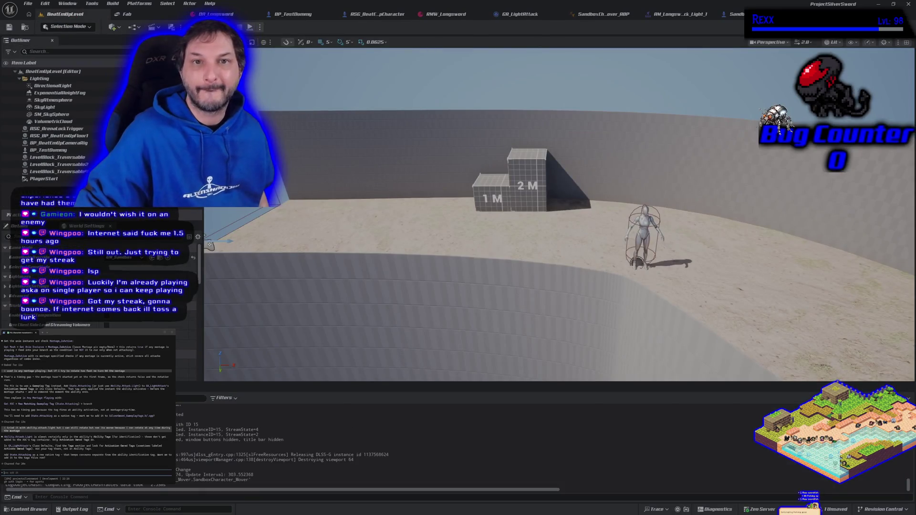
key(alt+p)
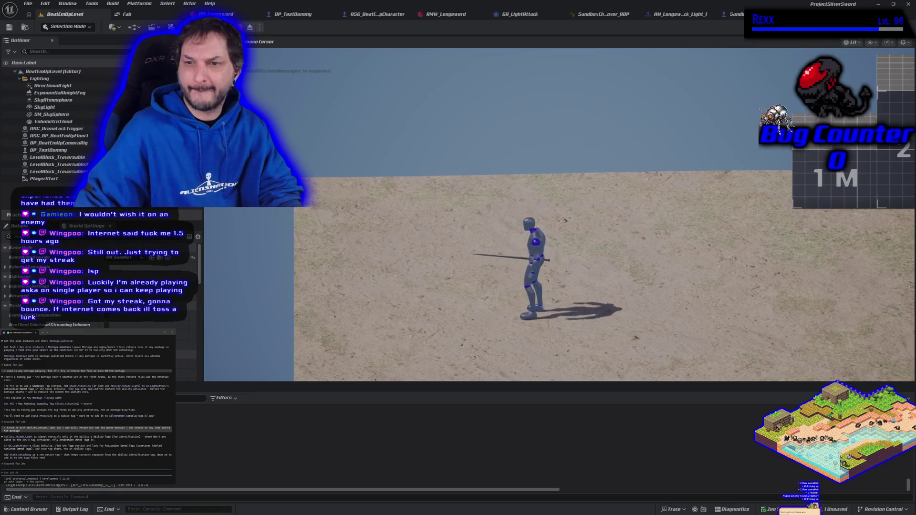
key(a)
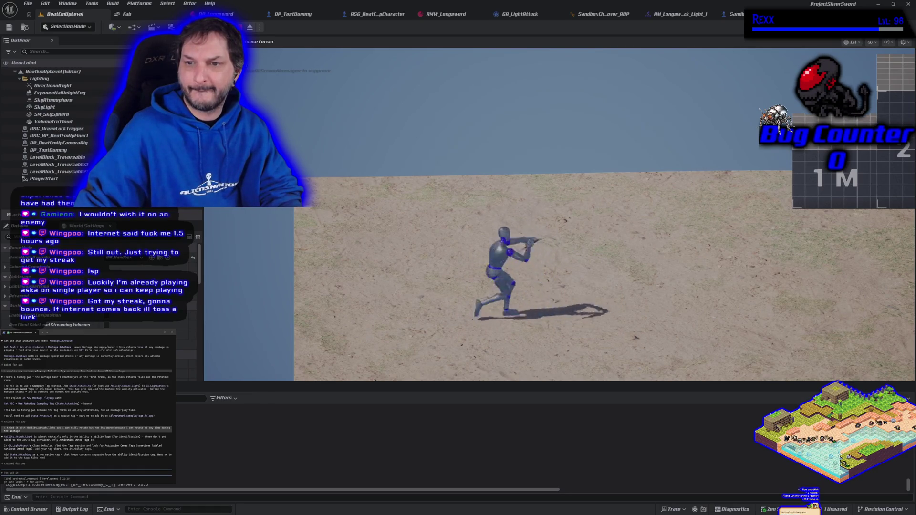
key(d)
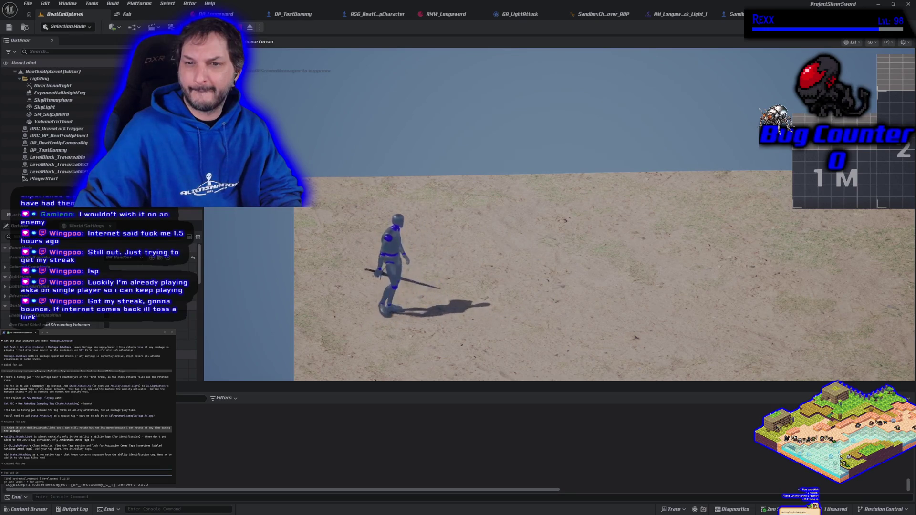
key(d)
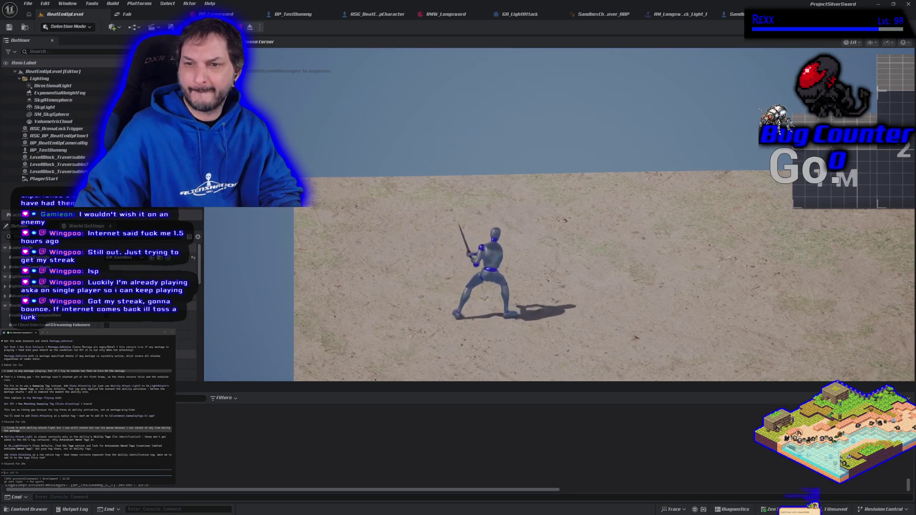
key(a)
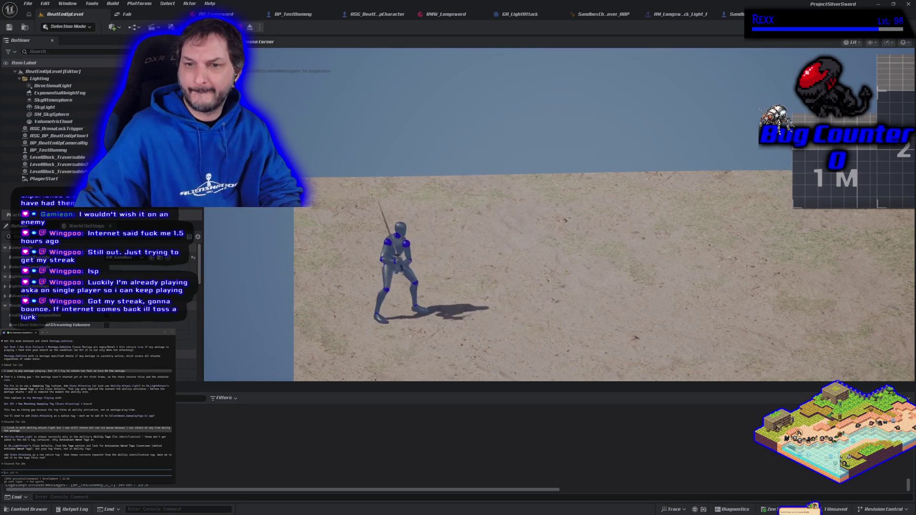
key(Escape)
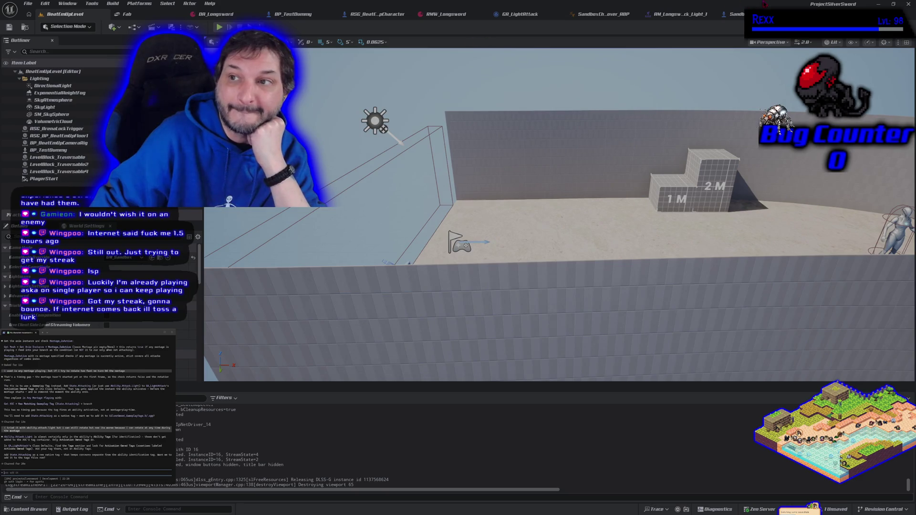
Step: Review the Branch, Has Matching Gameplay Tag and Setting Actor Rotation nodes in SandboxCharacter_Mover, then save it
click(735, 14)
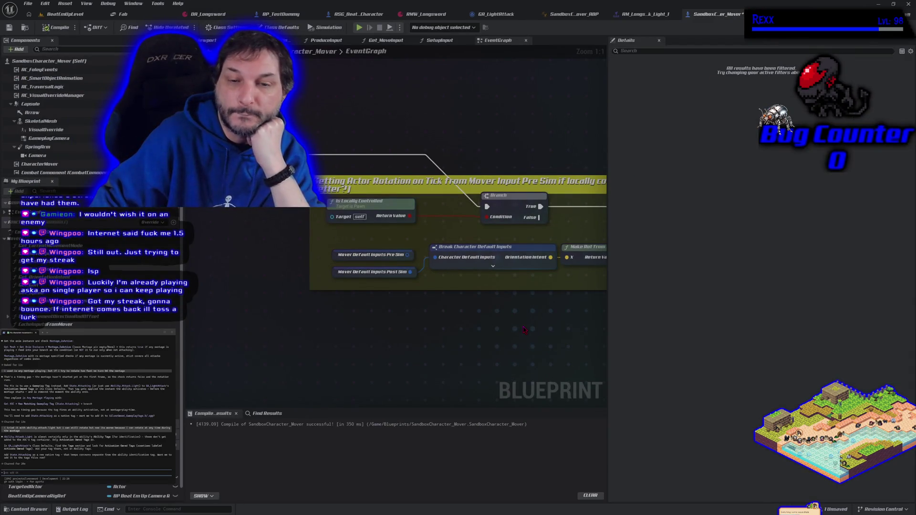
scroll(524, 330, down, 3)
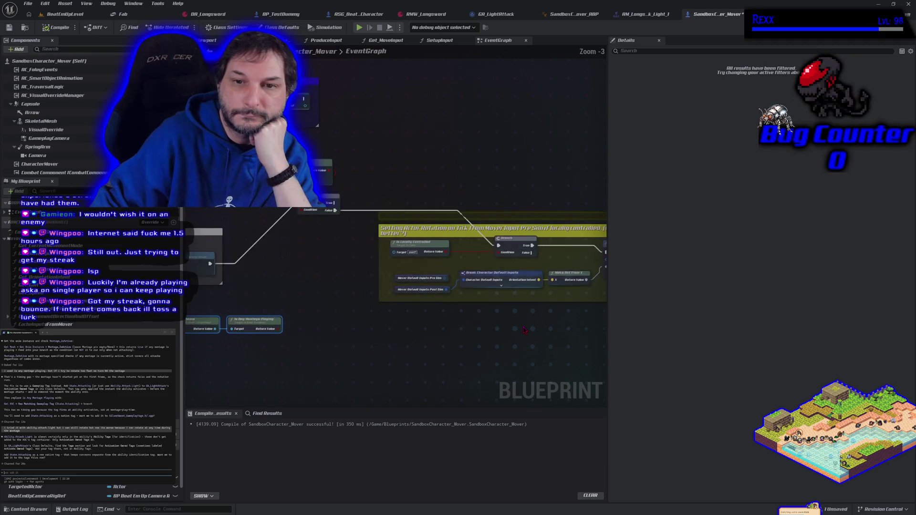
mouse_move(524, 330)
mouse_down()
mouse_move(303, 313)
mouse_move(474, 313)
mouse_up()
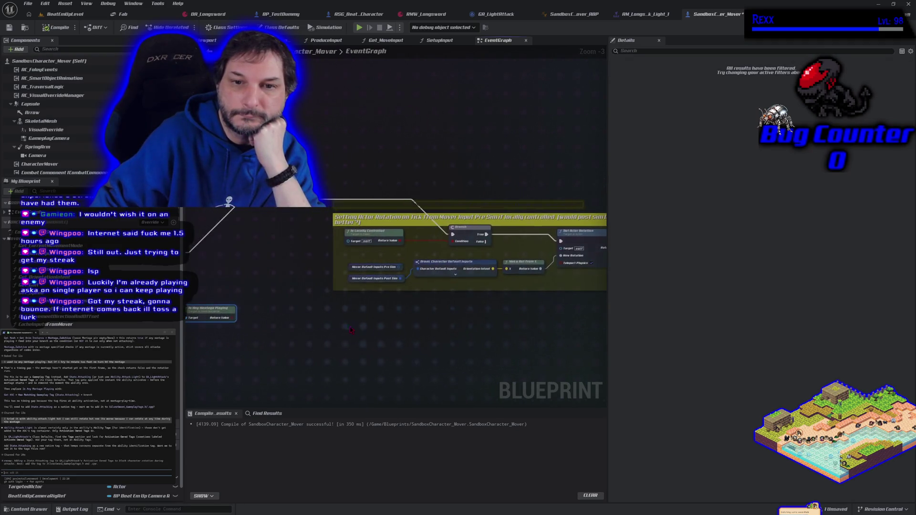
scroll(313, 327, down, 1)
scroll(277, 254, up, 3)
drag(289, 265, 374, 259)
drag(414, 319, 285, 258)
mouse_move(389, 319)
mouse_down()
mouse_move(327, 302)
mouse_move(482, 311)
mouse_move(339, 272)
mouse_move(548, 292)
mouse_move(419, 288)
mouse_move(280, 291)
mouse_move(261, 301)
mouse_up()
scroll(279, 291, down, 1)
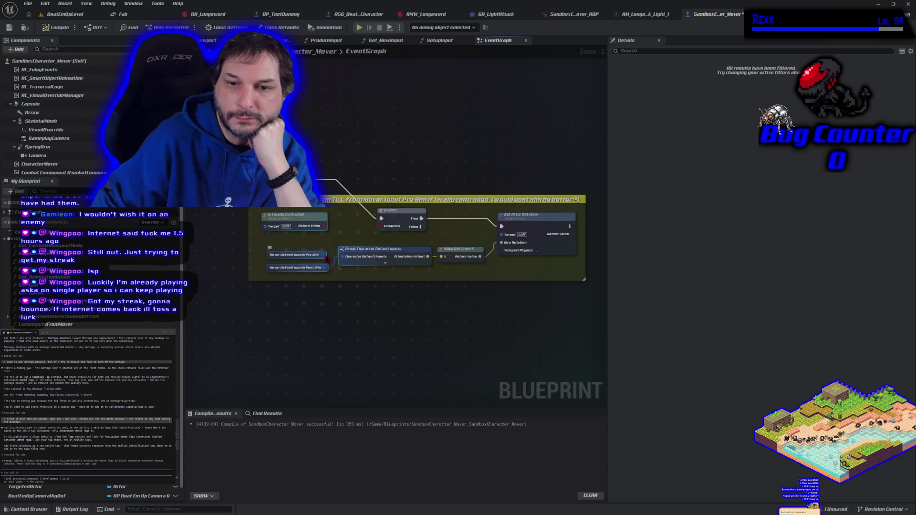
drag(327, 259, 348, 259)
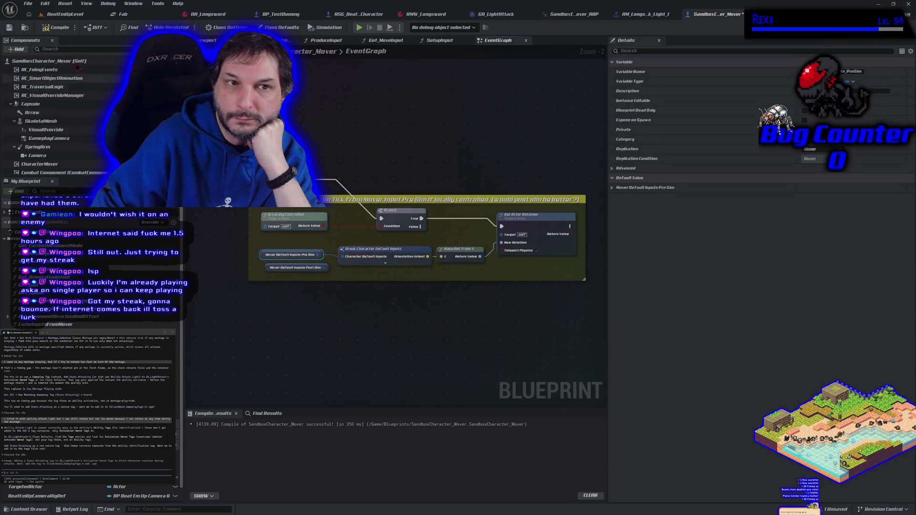
key(ctrl+s)
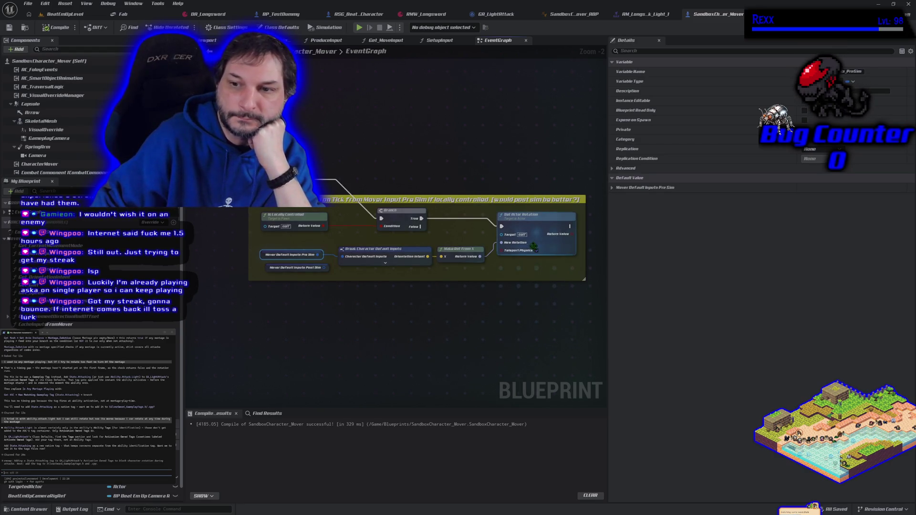
Step: Reveal the nodes left of the rotation comment and type 'added to activation owned tags but' and 'the'
mouse_move(540, 252)
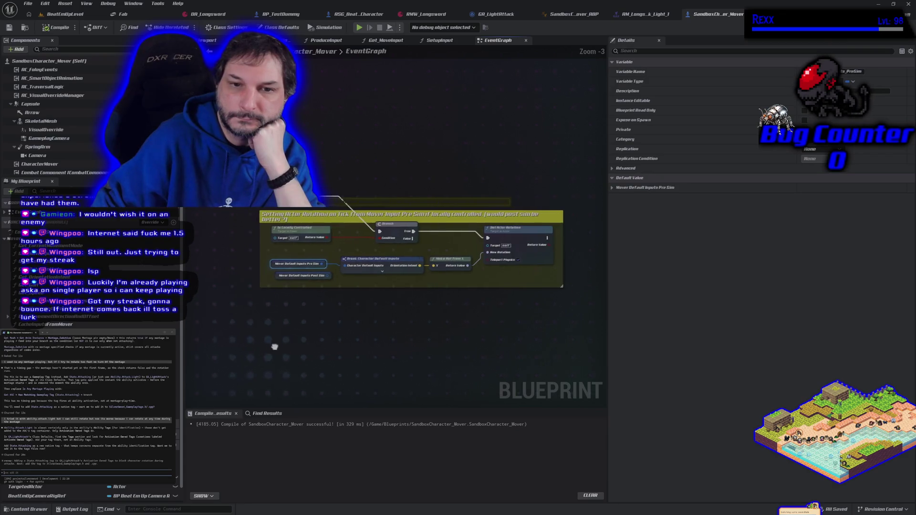
drag(274, 344, 434, 343)
scroll(494, 191, down, 1)
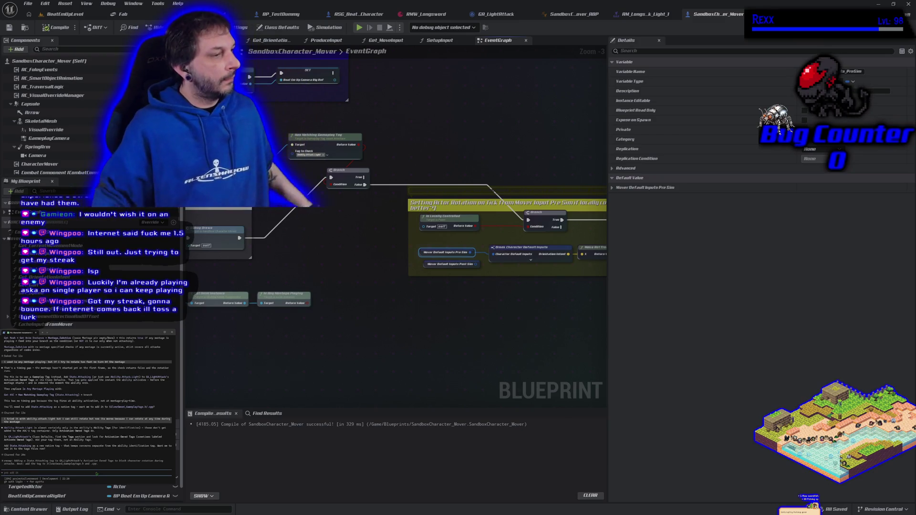
text(added to activation owned tags but)
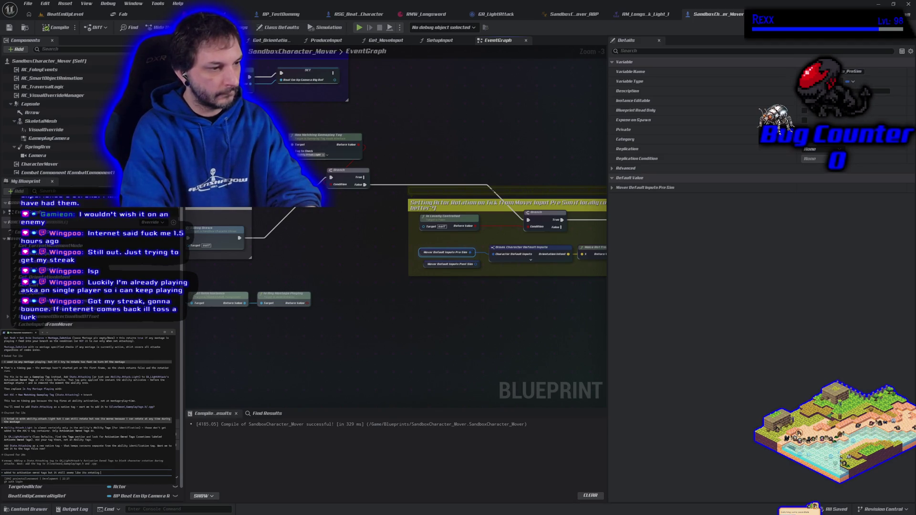
text(he)
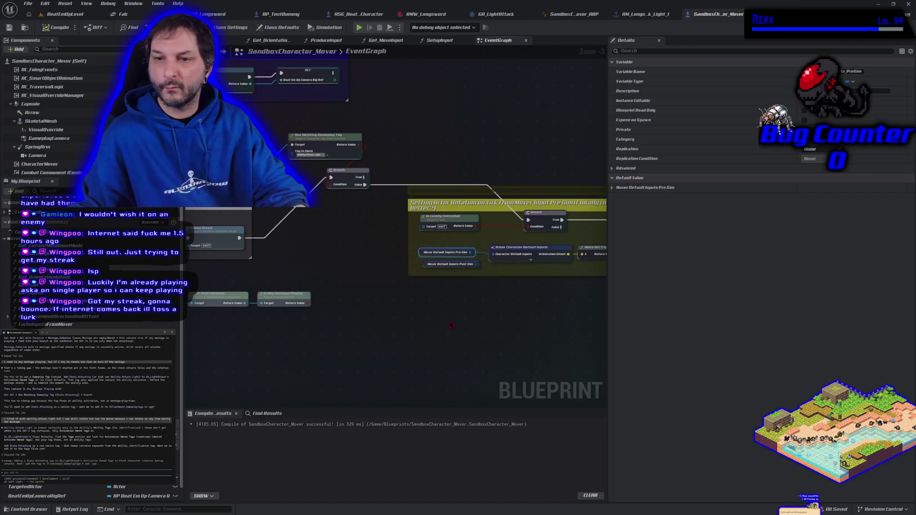
Step: Collapse the nodes inside the actor-rotation comment into a new function named UpdateCapsuleRotation
click(487, 334)
drag(490, 331, 314, 324)
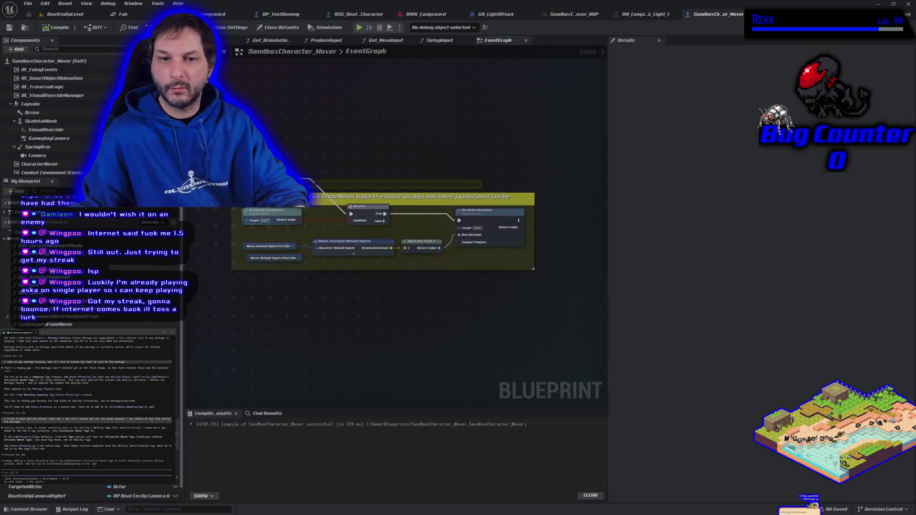
mouse_move(242, 213)
mouse_down()
mouse_move(399, 262)
mouse_move(482, 265)
mouse_up()
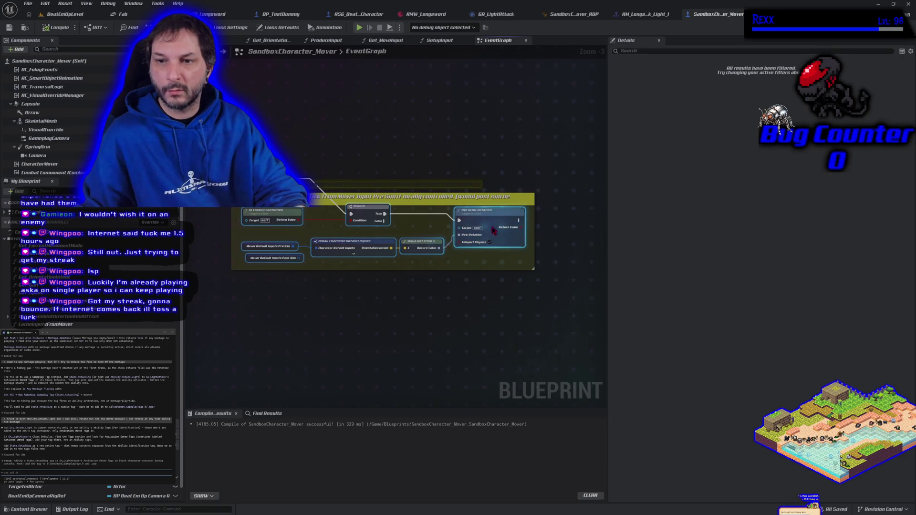
right_click(493, 228)
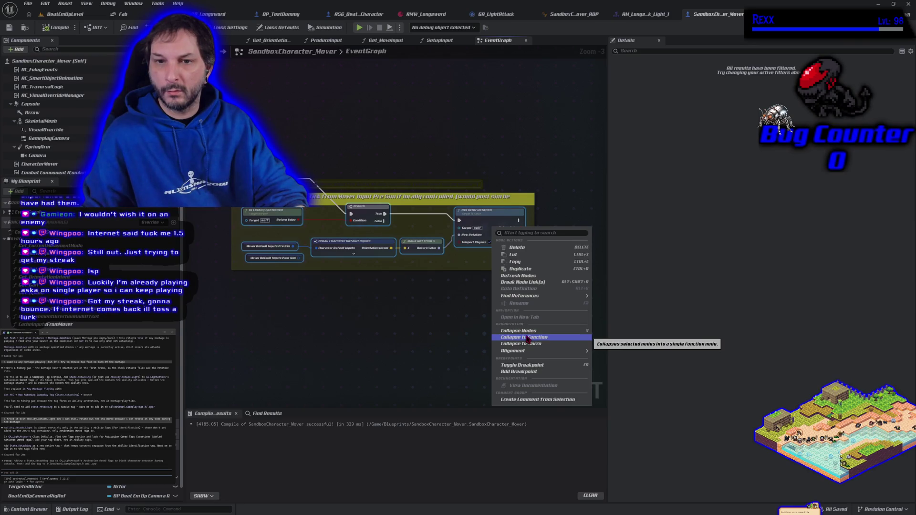
click(528, 338)
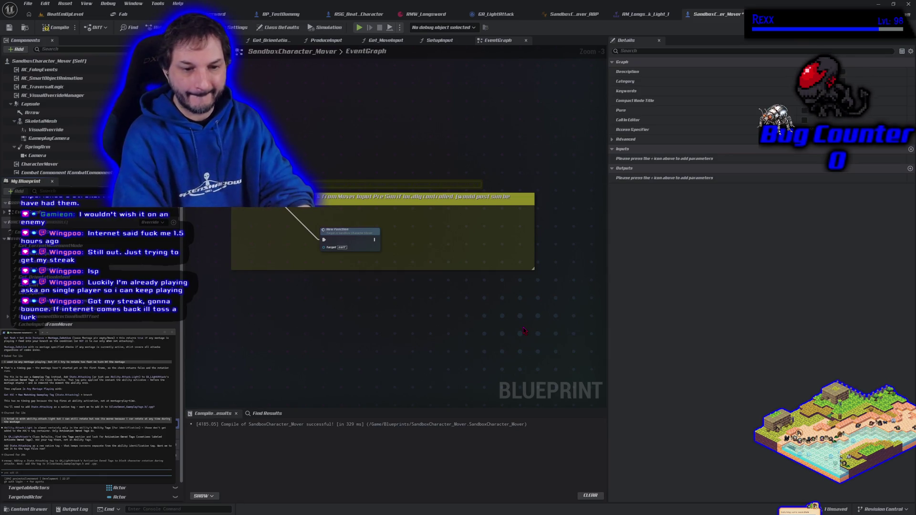
Step: Open the UpdateCapsuleRotation function graph, then compile and save the character Blueprint
double_click(349, 230)
click(55, 27)
click(9, 27)
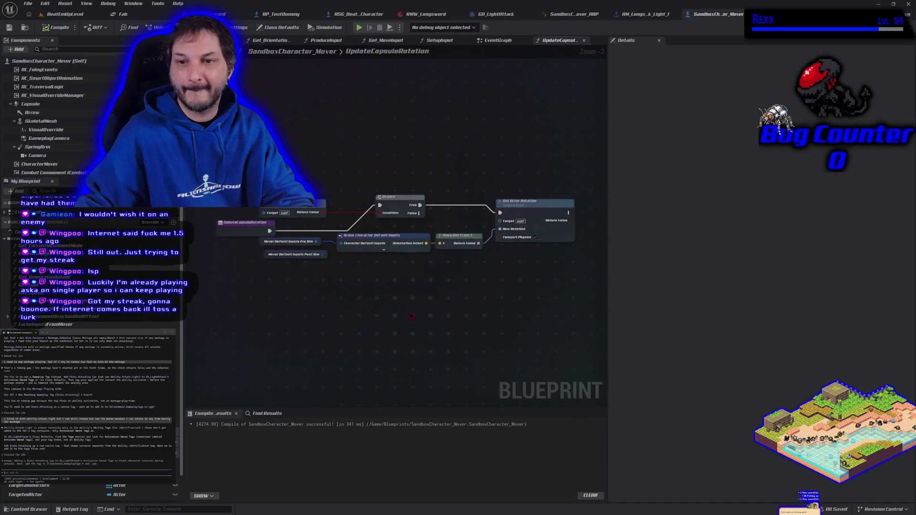
click(498, 40)
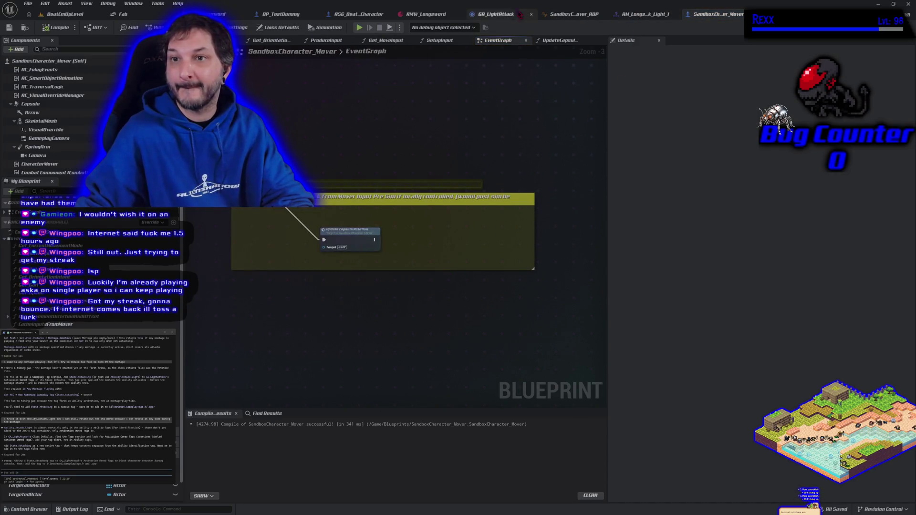
click(521, 14)
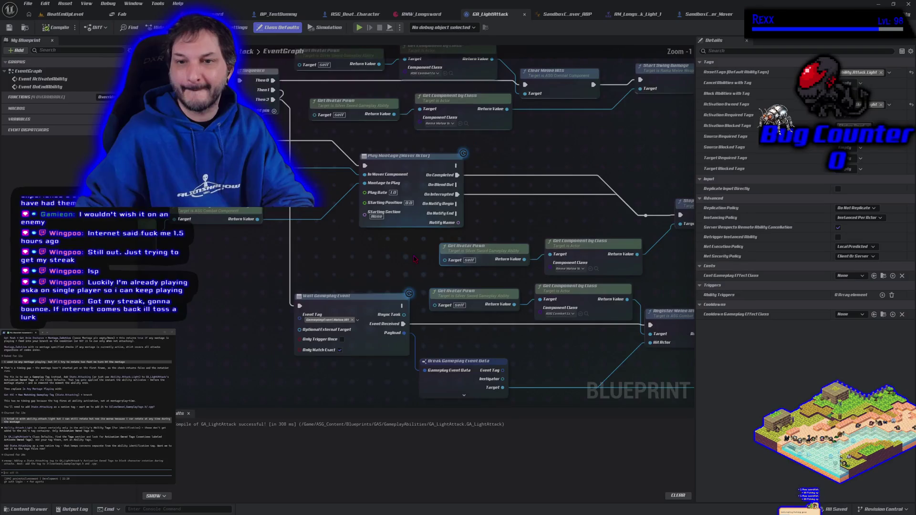
Step: Reopen SandboxCharacter_Mover's UpdateCapsuleRotation function graph
scroll(415, 259, down, 2)
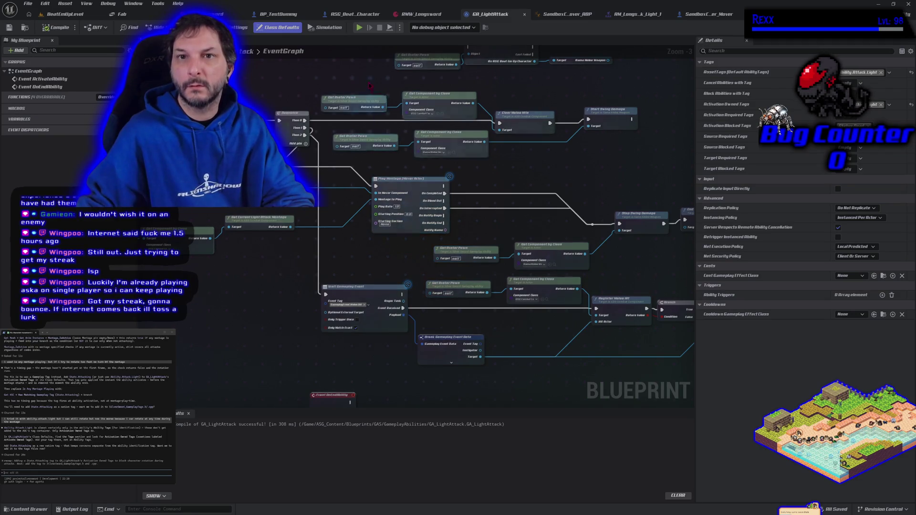
click(706, 20)
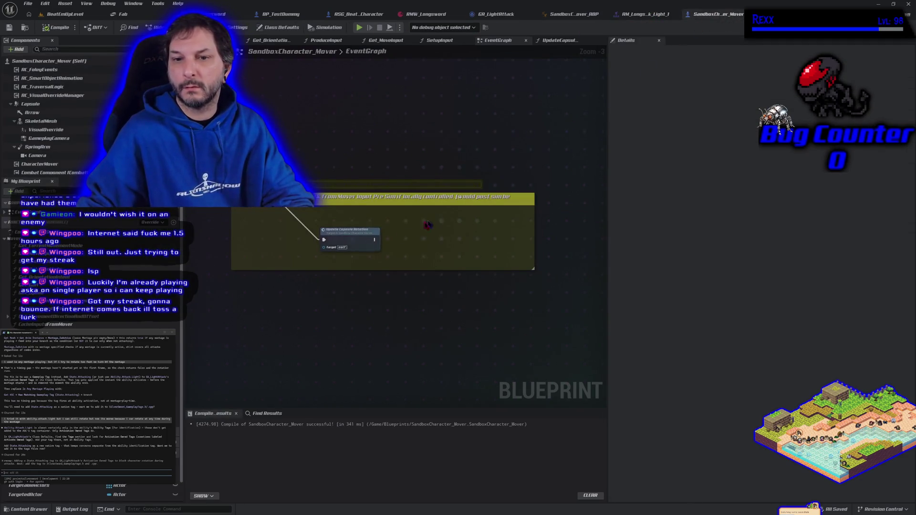
drag(350, 234, 325, 230)
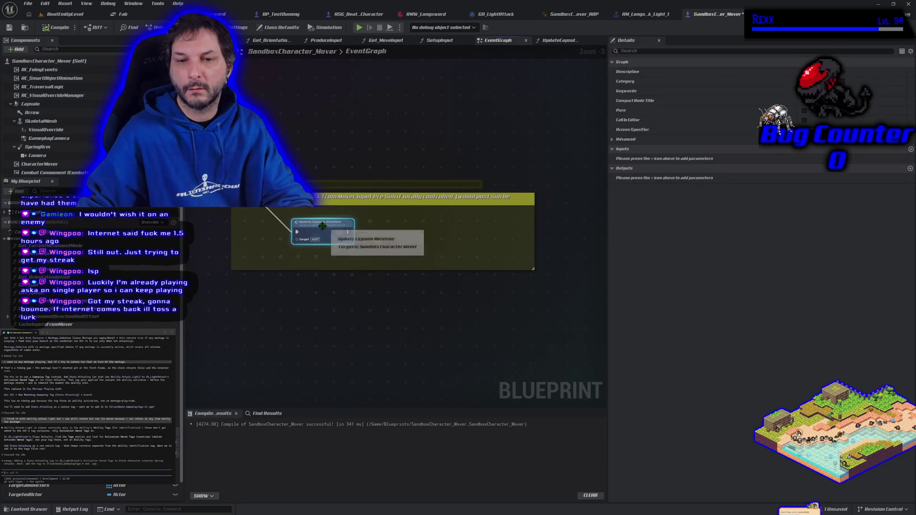
double_click(325, 231)
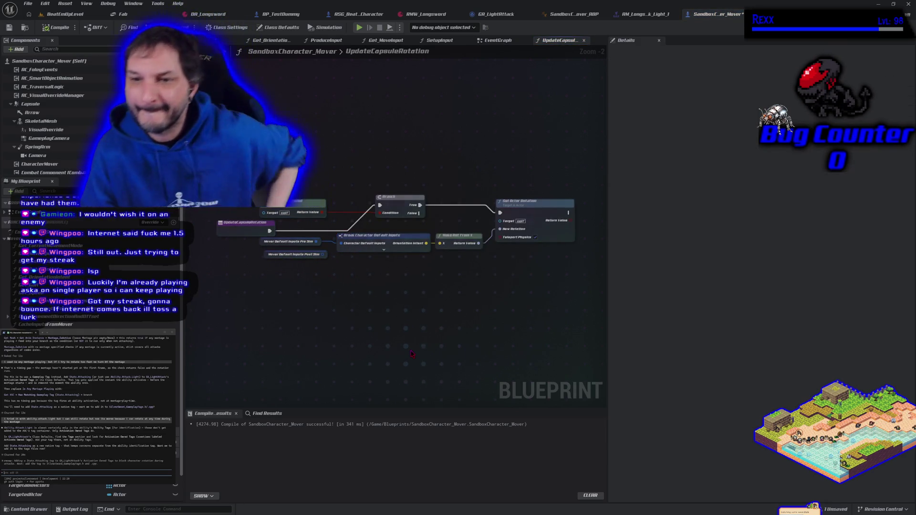
key(Home)
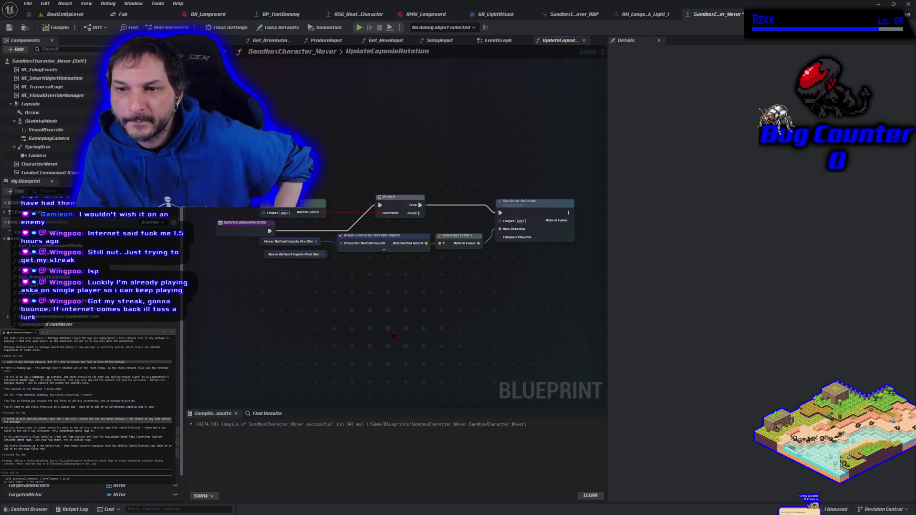
Step: Check the Set Actor Rotation node's options, then show GA_LightAttack's event graph
right_click(527, 210)
click(549, 240)
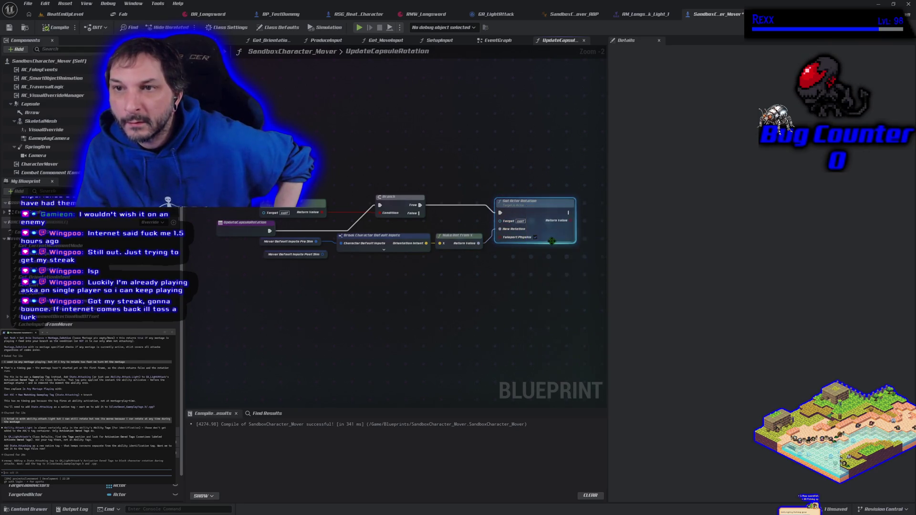
click(498, 18)
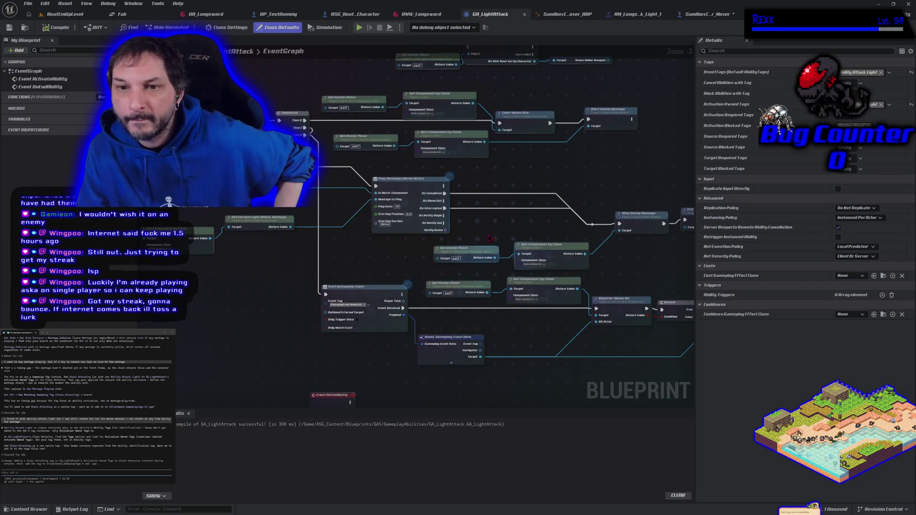
Step: Paste a Set Actor Rotation node into GA_LightAttack above Play Montage
mouse_move(483, 229)
mouse_down()
mouse_move(432, 231)
mouse_move(574, 227)
mouse_move(481, 229)
mouse_up()
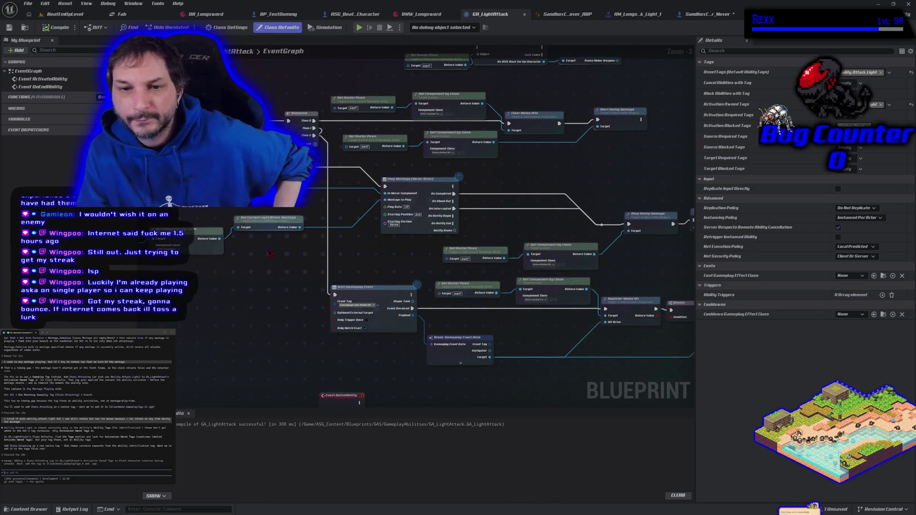
key(ctrl+v)
mouse_move(280, 268)
mouse_down()
mouse_move(286, 218)
mouse_move(324, 185)
mouse_move(314, 173)
mouse_move(385, 187)
mouse_up()
Step: Wire Character Mover into Set Actor Rotation's Target, then compile and save GA_LightAttack
drag(219, 311, 337, 331)
mouse_move(248, 265)
mouse_down()
mouse_move(286, 260)
mouse_move(304, 233)
mouse_move(266, 293)
mouse_move(242, 308)
mouse_up()
key(Escape)
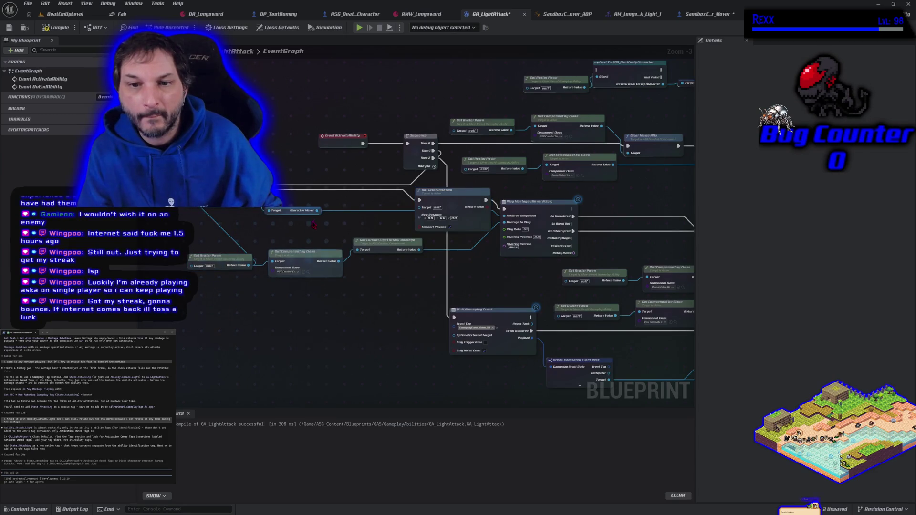
drag(254, 211, 437, 220)
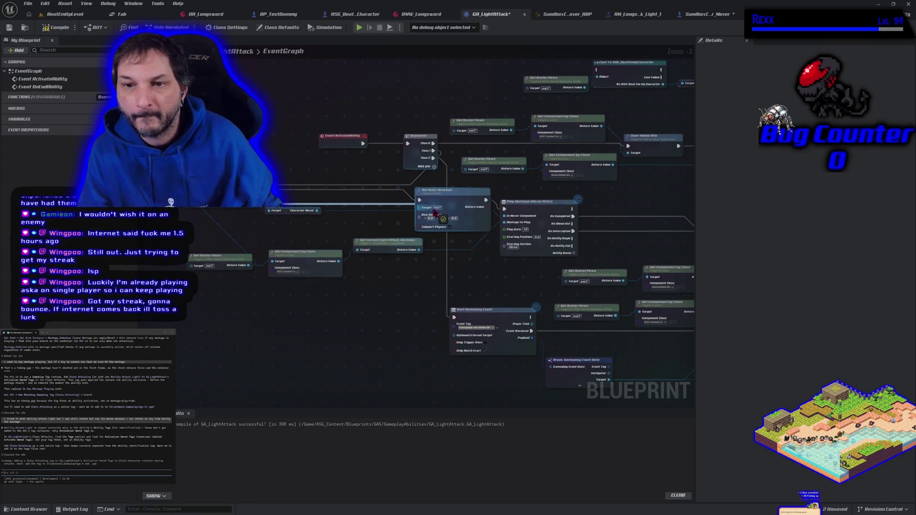
click(47, 28)
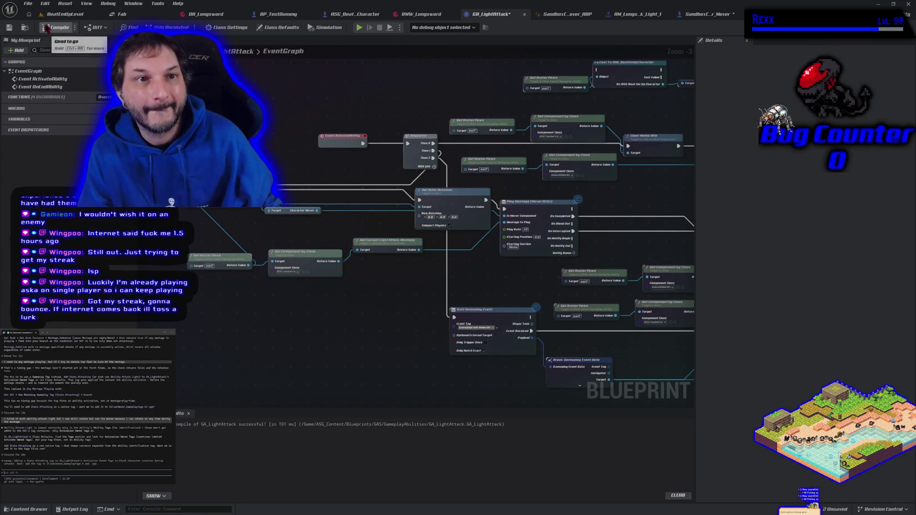
click(8, 27)
click(58, 14)
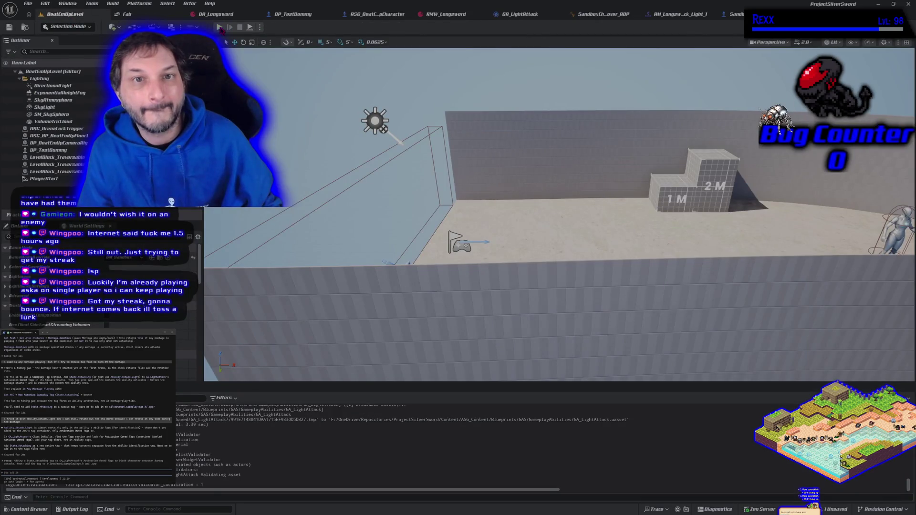
Step: Play BeatEmUpLevel, run the character right then left, stop, and reopen GA_LightAttack
click(219, 27)
key(d)
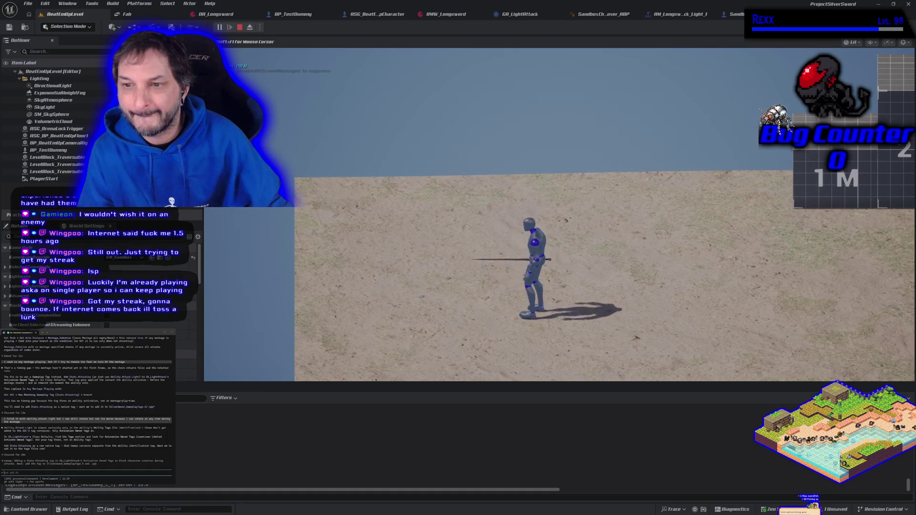
key(a)
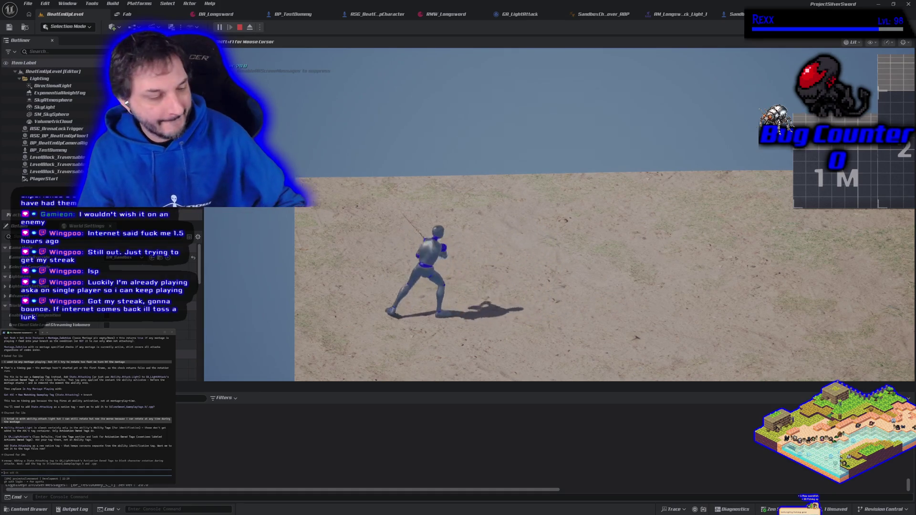
key(Escape)
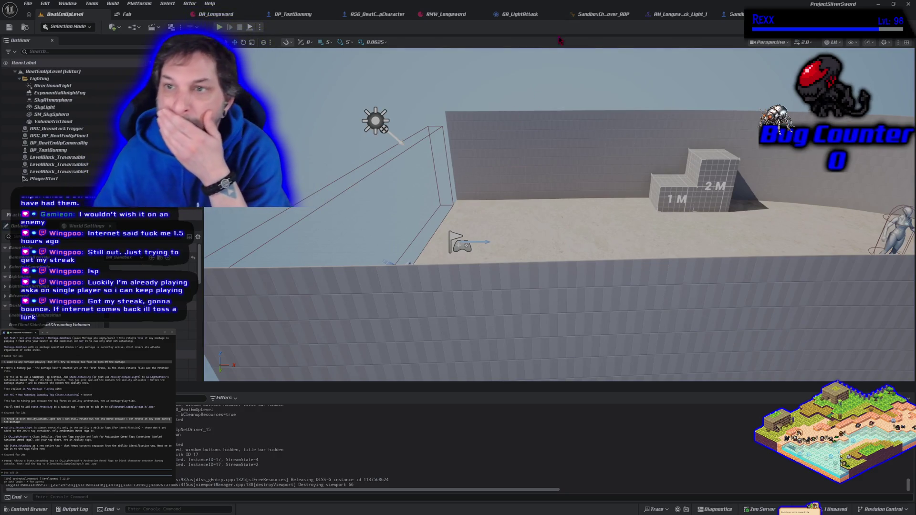
click(520, 14)
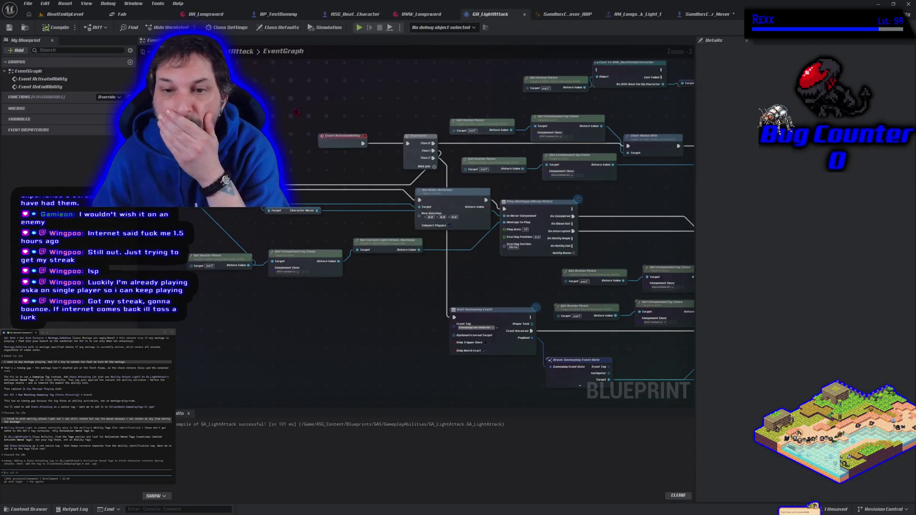
Step: Move Set Actor Rotation beside Stop Swing Damage, wire its exec output into it, and recompile
mouse_move(295, 111)
mouse_down()
mouse_move(344, 311)
mouse_move(253, 268)
mouse_move(226, 278)
mouse_move(299, 307)
mouse_move(232, 293)
mouse_up()
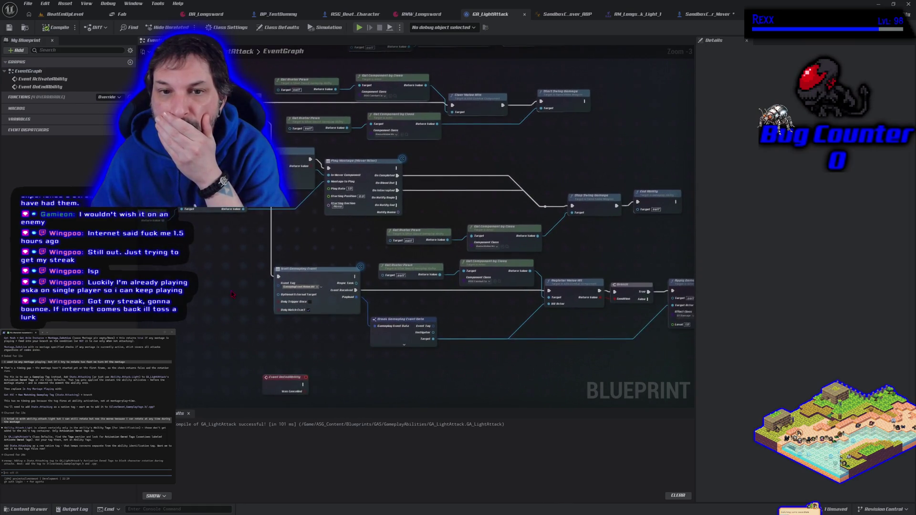
drag(315, 164, 334, 169)
mouse_move(280, 158)
mouse_down()
mouse_move(473, 177)
mouse_move(416, 193)
mouse_move(427, 167)
mouse_move(413, 201)
mouse_move(498, 145)
mouse_move(514, 153)
mouse_up()
drag(510, 218, 488, 167)
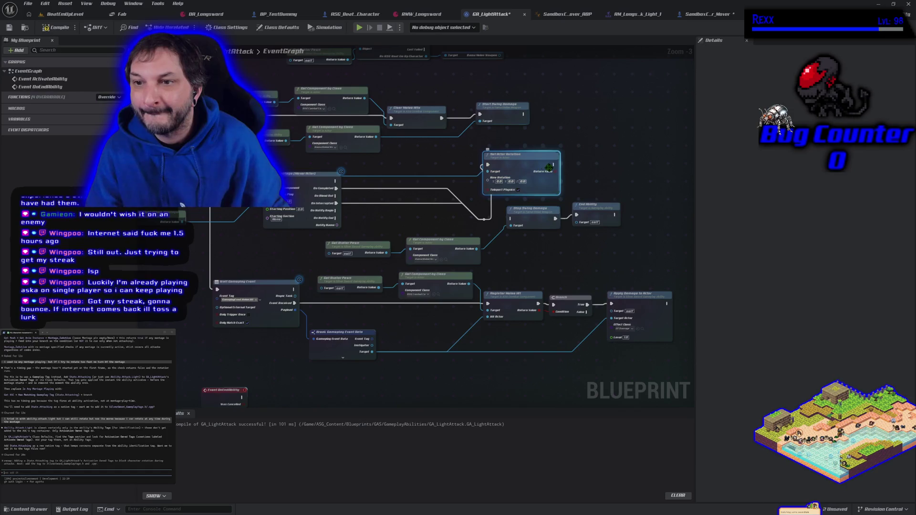
drag(553, 165, 509, 218)
click(57, 27)
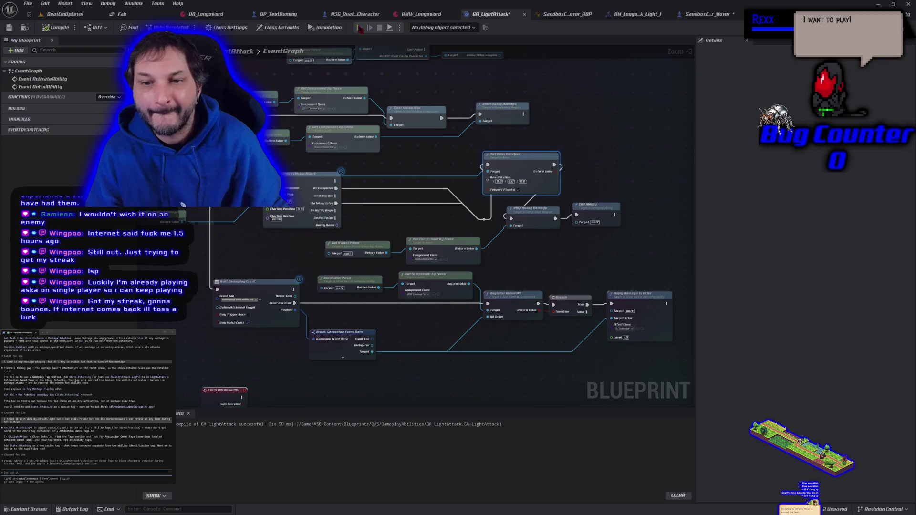
click(361, 29)
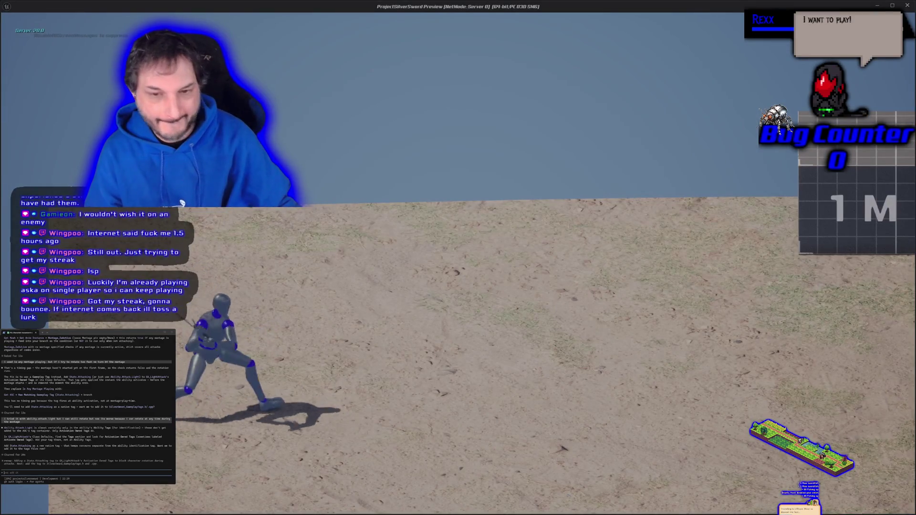
key(d)
key(a)
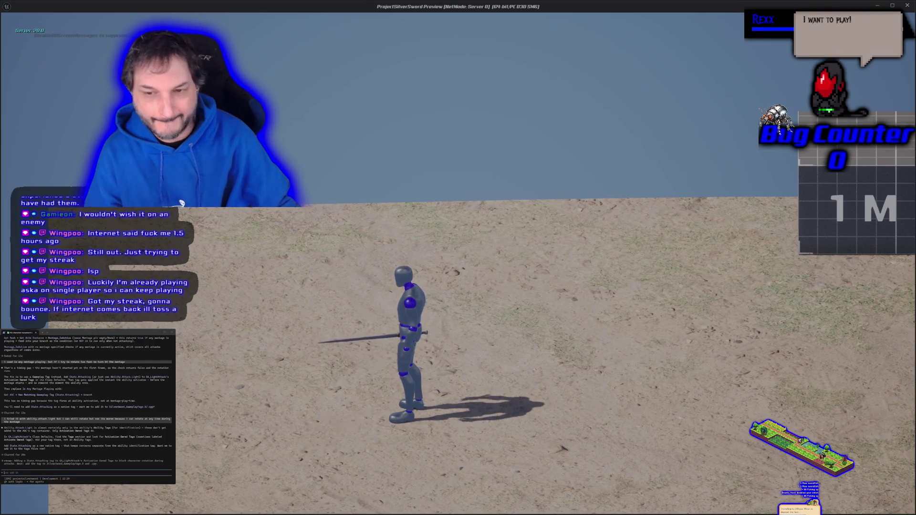
key(d)
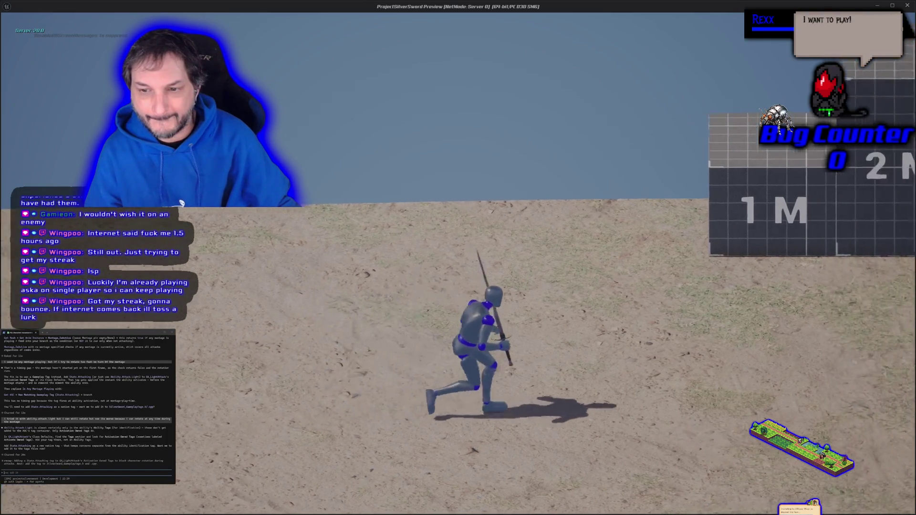
key(d)
key(d)
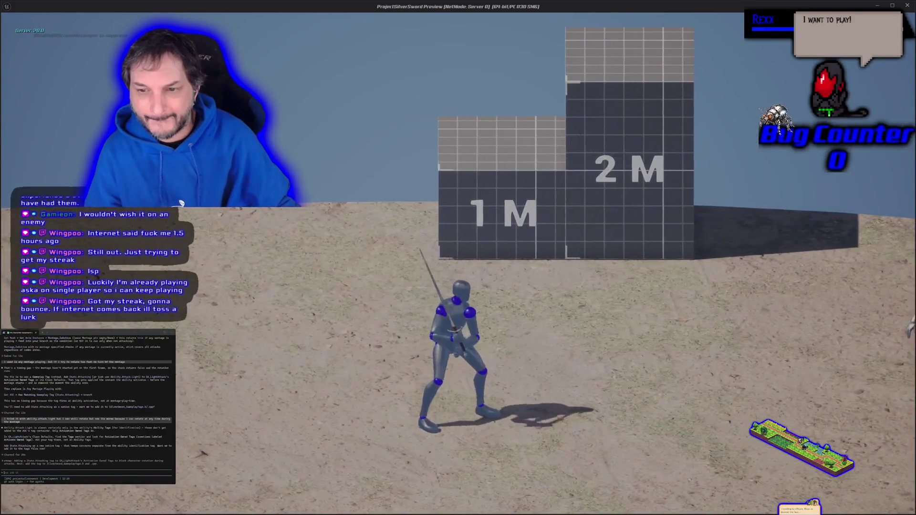
key(Escape)
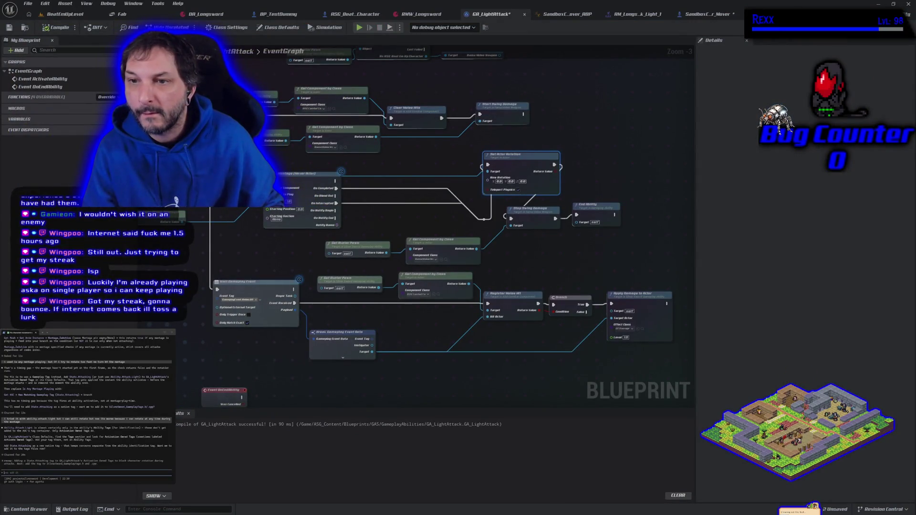
Step: Delete the Set Actor Rotation node from GA_LightAttack's graph and recompile the ability
mouse_move(171, 301)
mouse_down()
mouse_move(354, 299)
mouse_move(303, 313)
mouse_move(183, 315)
mouse_move(254, 318)
mouse_move(131, 315)
mouse_up()
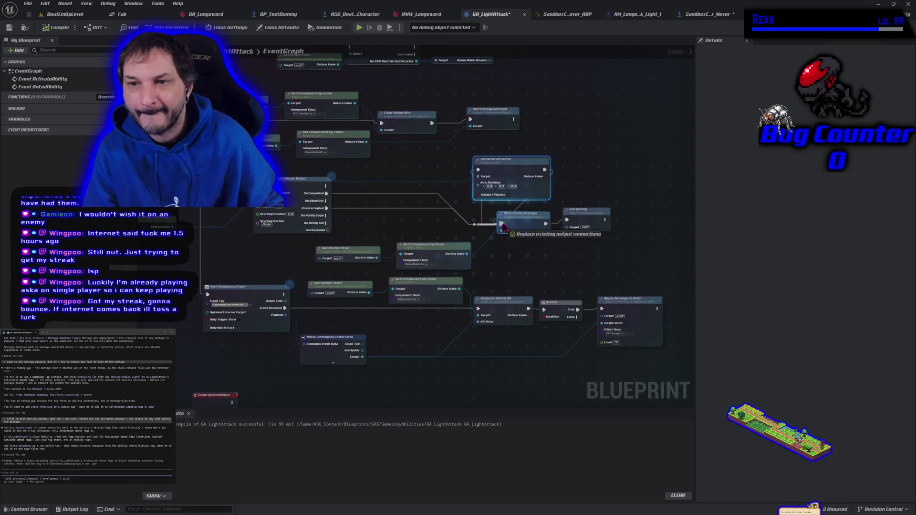
drag(508, 175, 536, 155)
key(Delete)
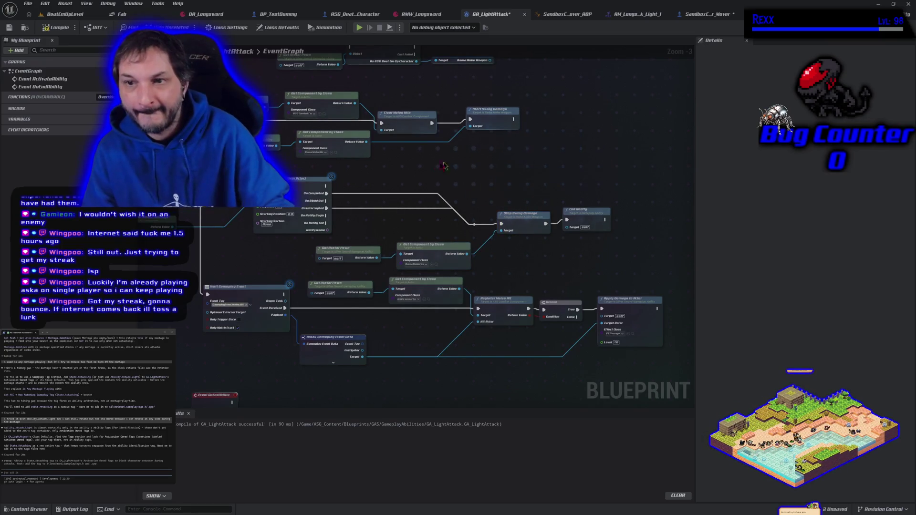
click(40, 29)
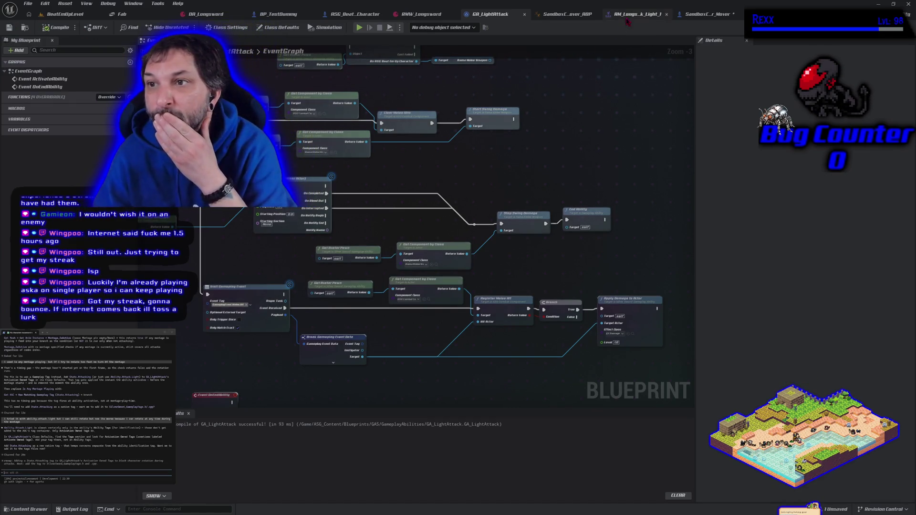
click(707, 13)
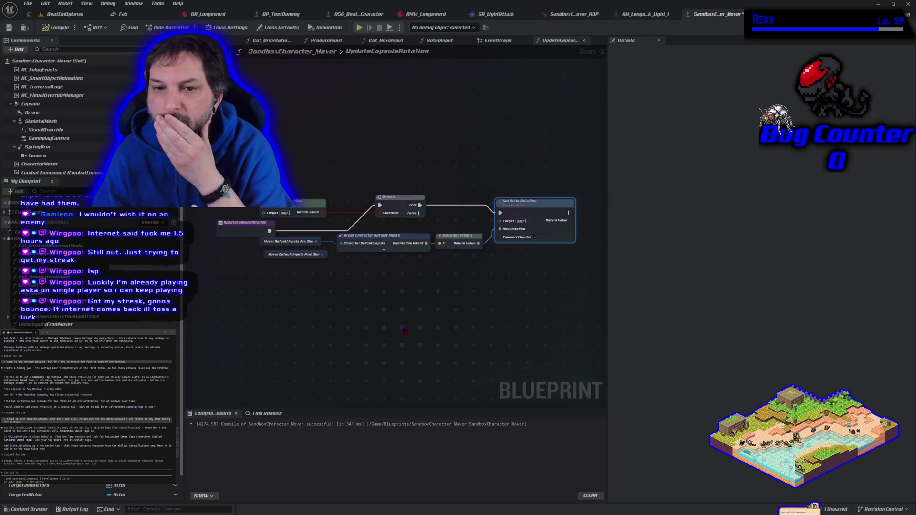
Step: On SandboxCharacter_Mover's EventGraph, search 'any montage' from the Ability pin, then cancel without adding a node
key(alt+Left)
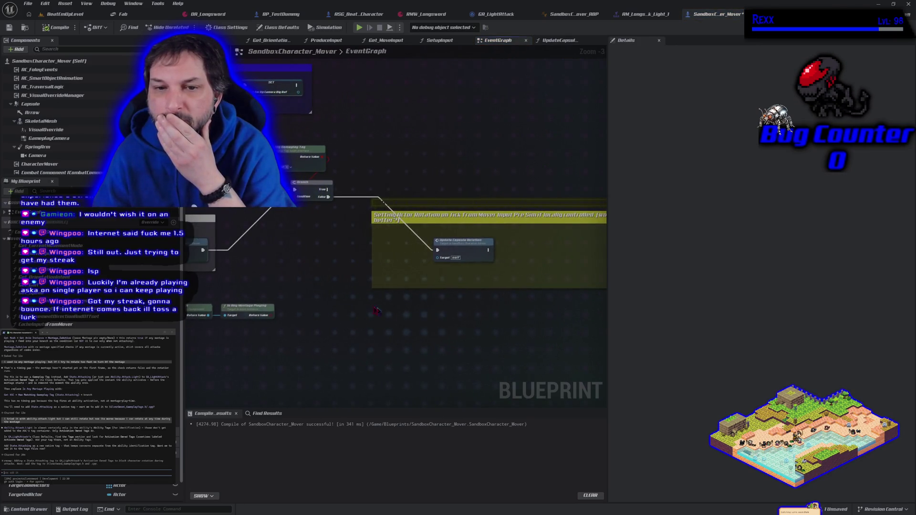
drag(317, 263, 399, 288)
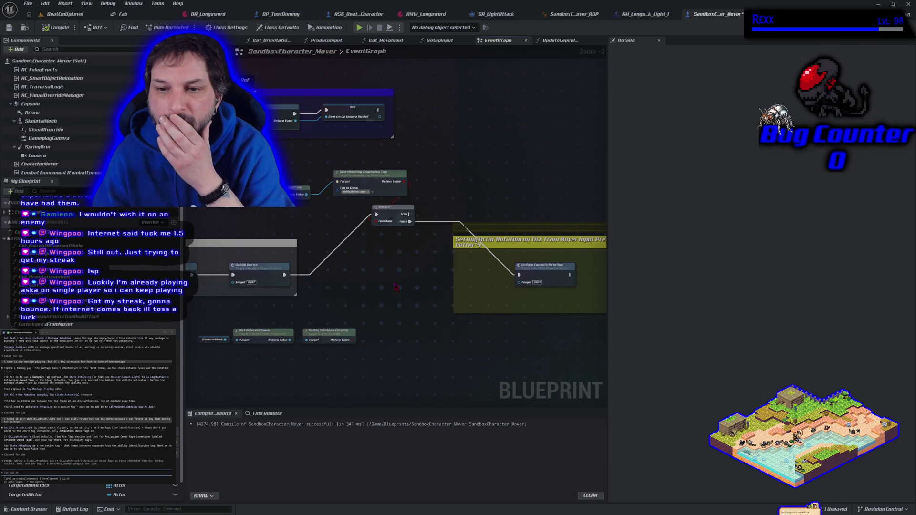
mouse_move(307, 194)
mouse_down()
mouse_move(334, 215)
mouse_move(362, 276)
mouse_up()
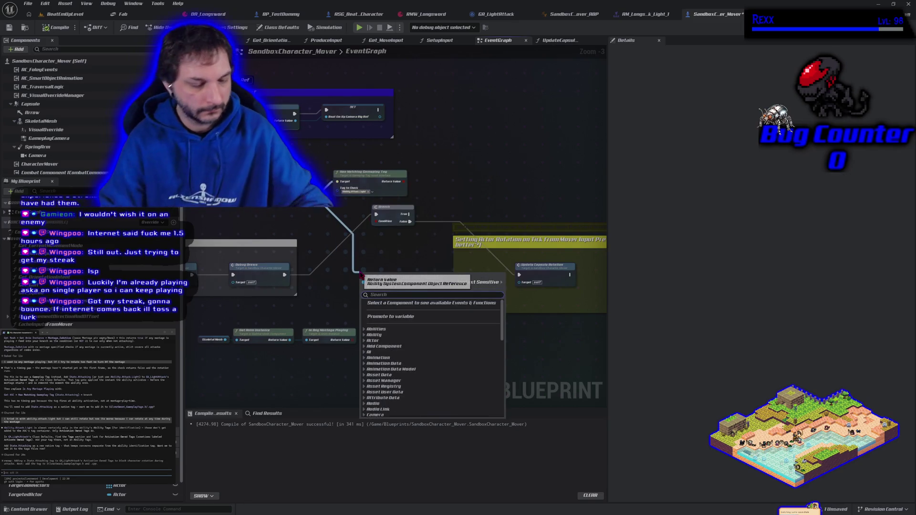
text(any montage)
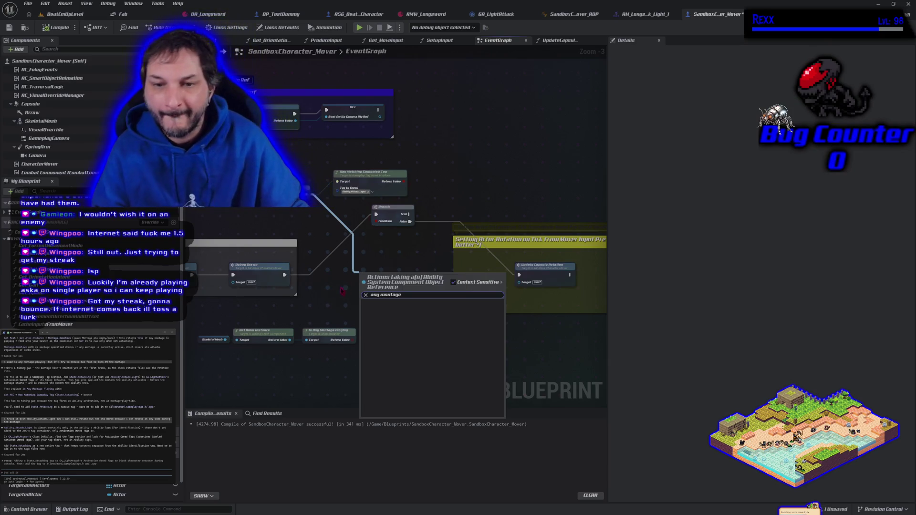
key(Escape)
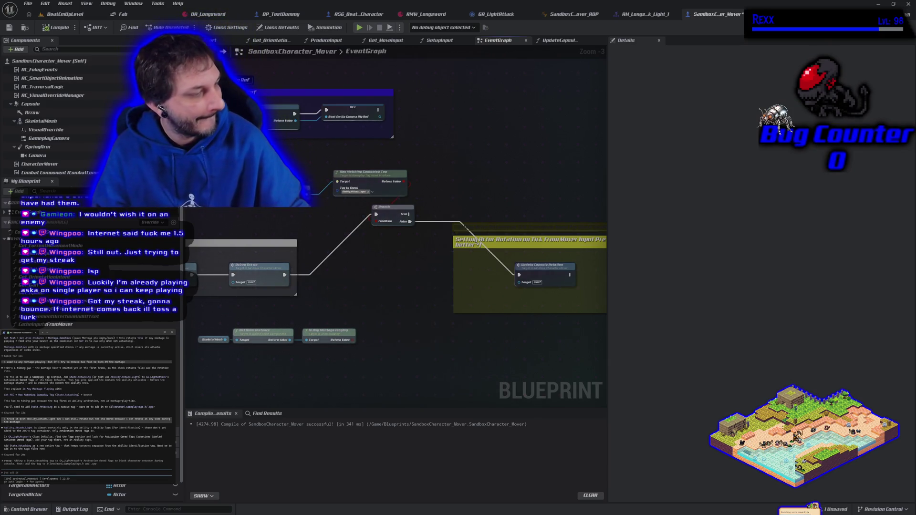
Step: Send the coding assistant a question about tag reactions
text(if i tap a different direction, then after the montage he turns)
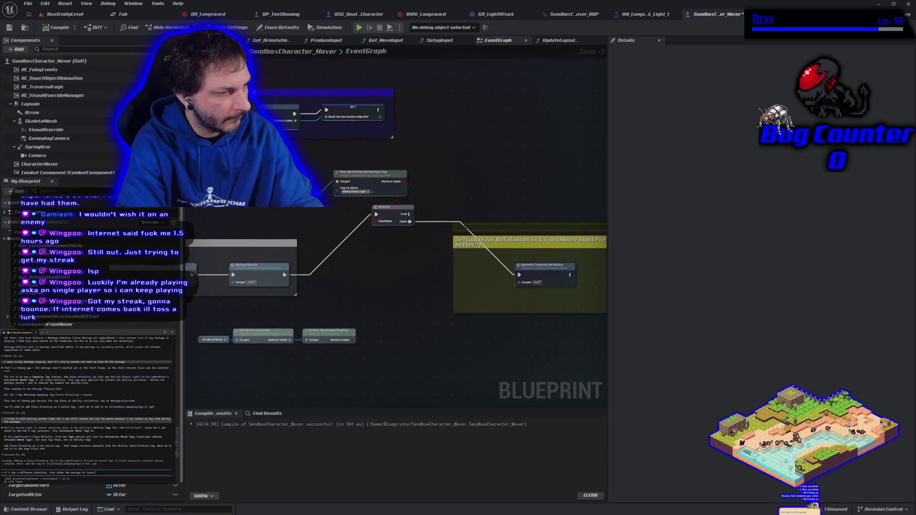
text(rection after)
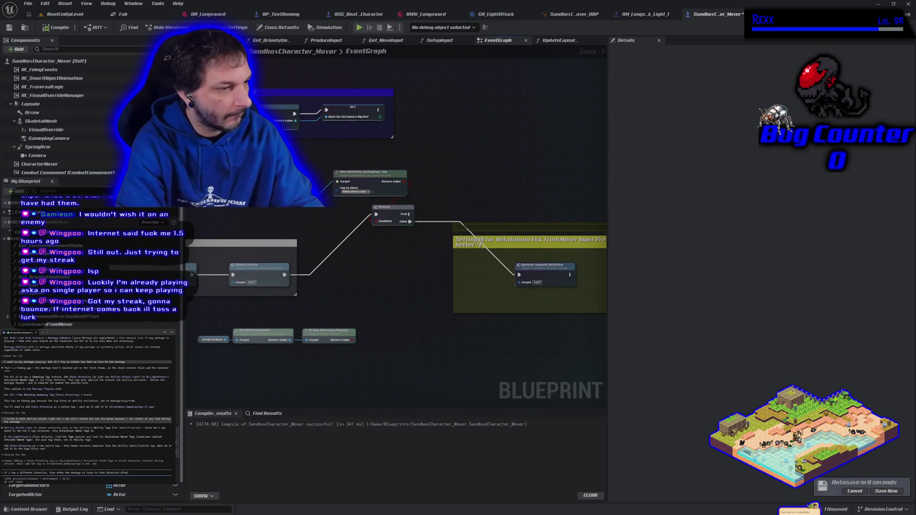
key(Return)
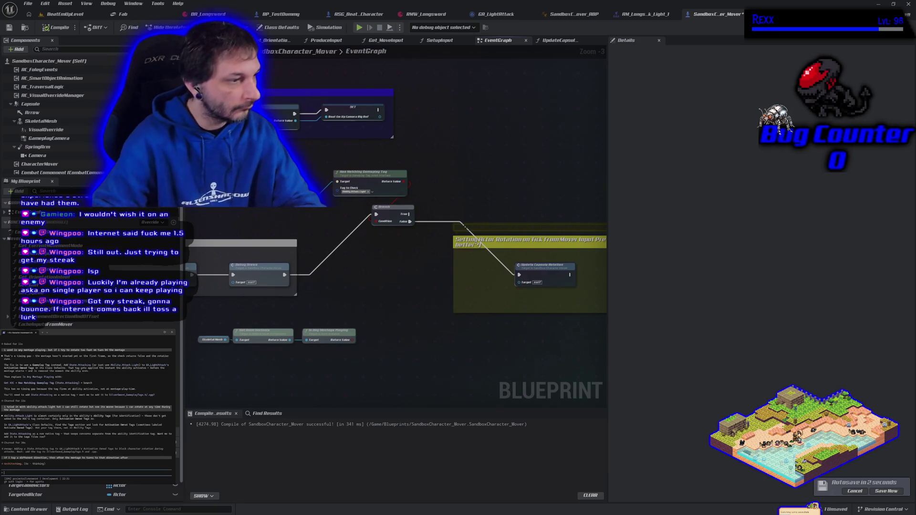
Step: Interrupt that request, resubmit it corrected to 'backwards', then bring up ASG_WeaponData.h in Rider
key(Escape)
text(ad)
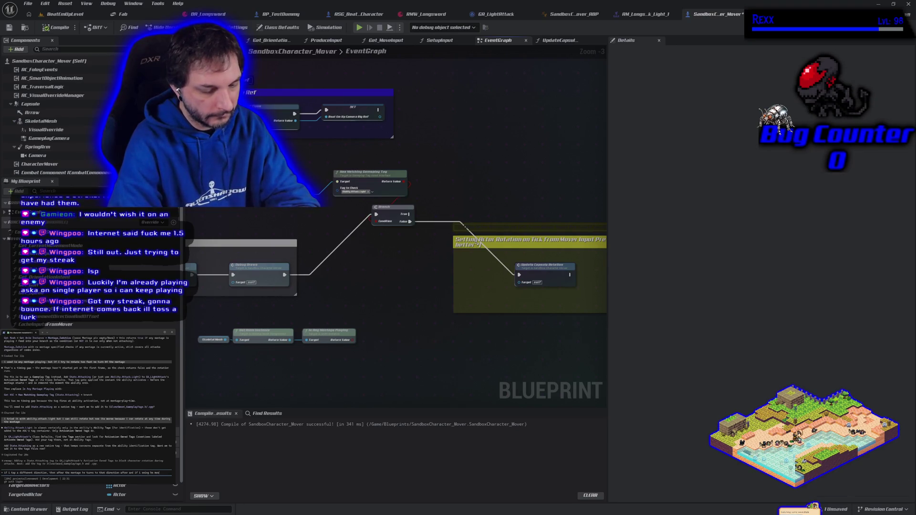
text(ackw)
text(s)
key(Return)
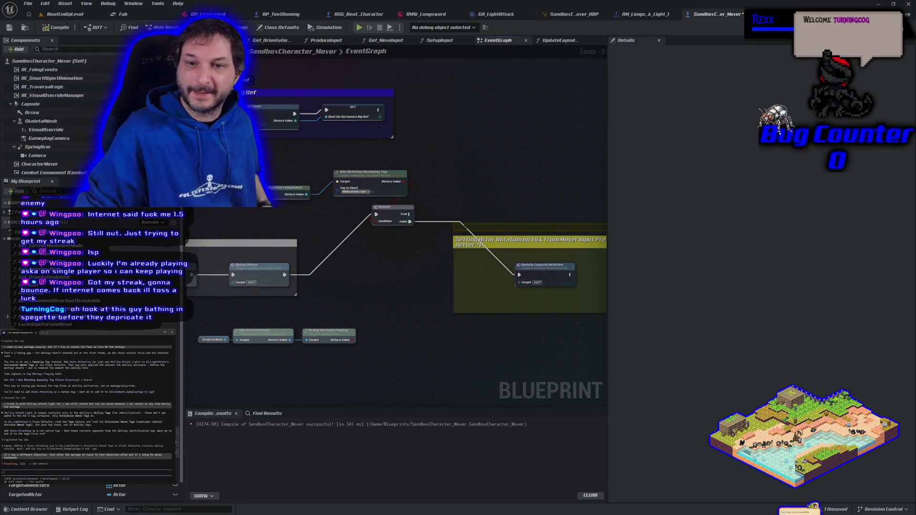
drag(428, 267, 395, 262)
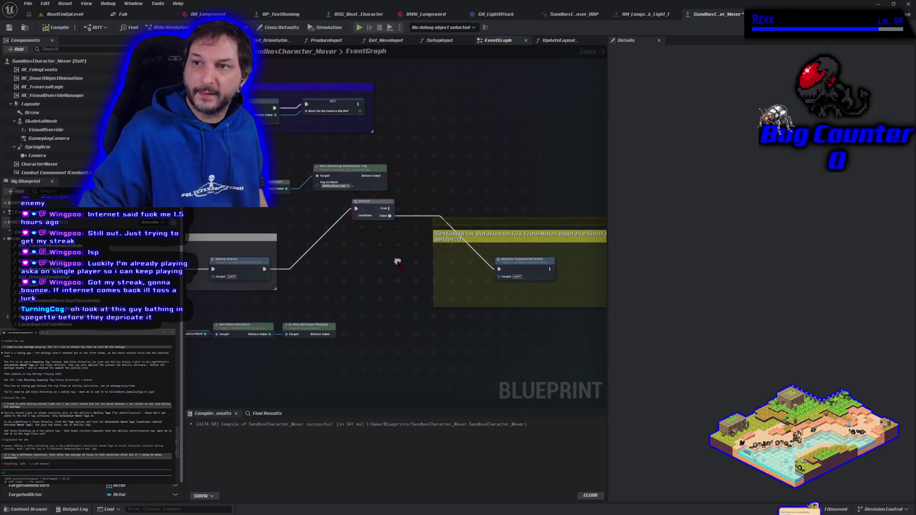
key(alt+Tab)
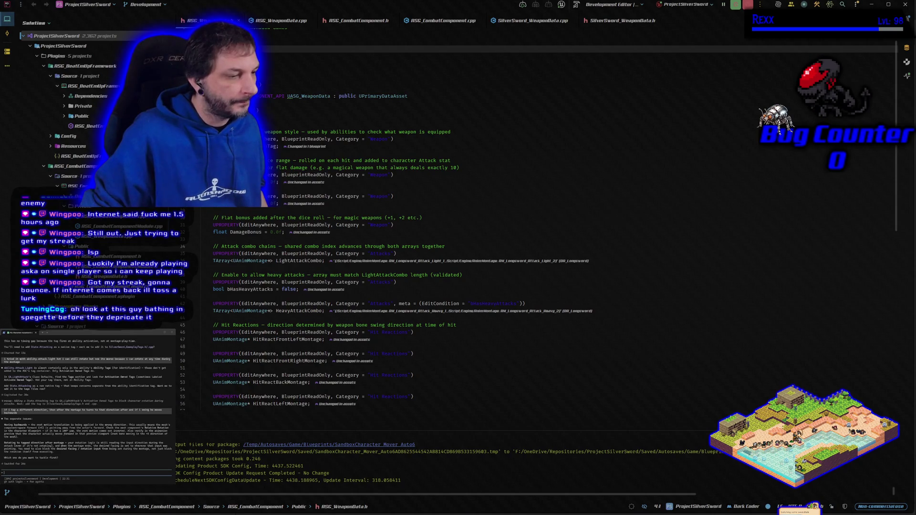
Step: Play-test BeatEmUpLevel, moving the character right and swinging the sword, then stop
key(alt+Tab)
drag(344, 291, 376, 300)
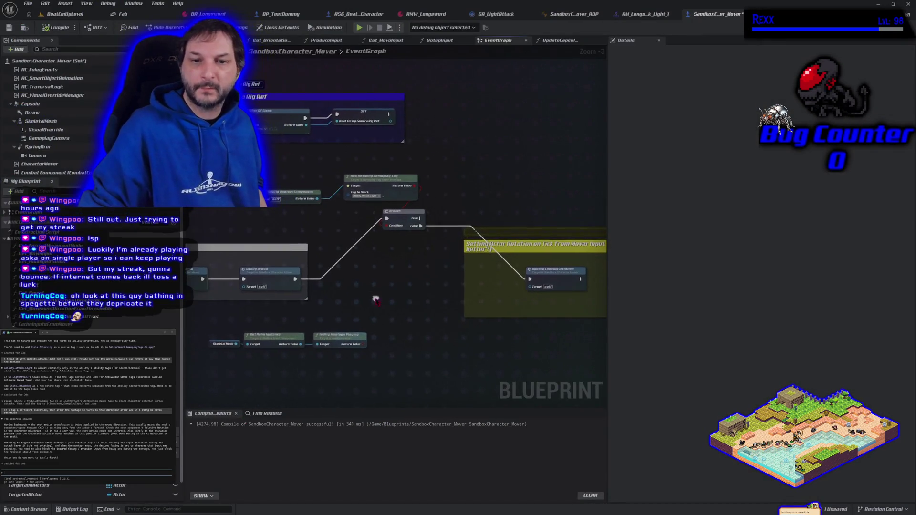
click(76, 14)
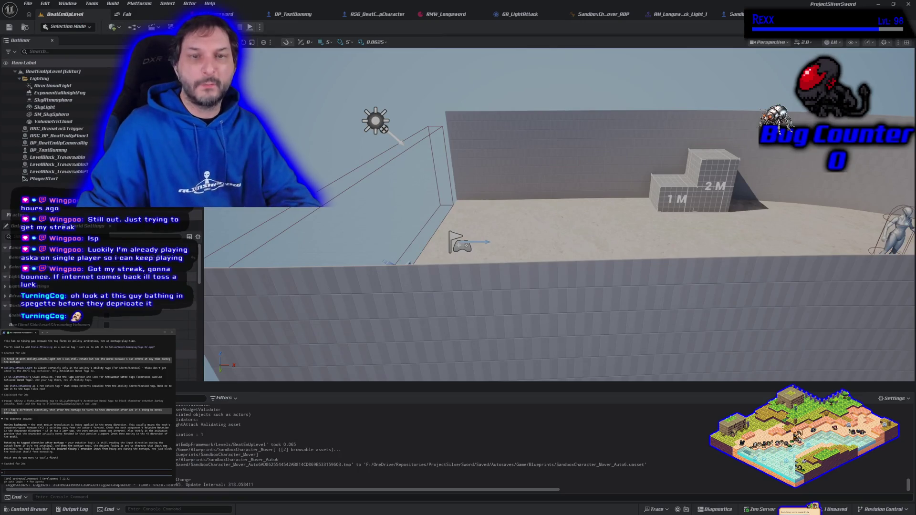
key(alt+p)
key(d)
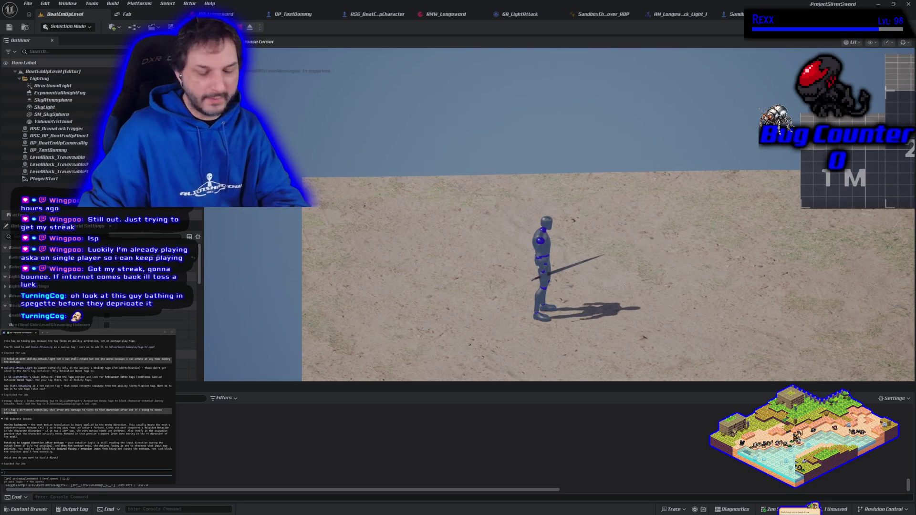
key(d)
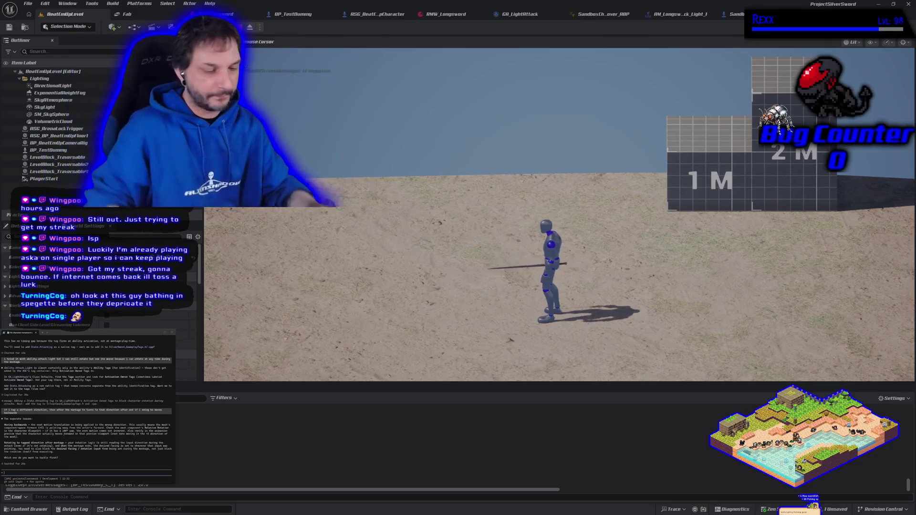
key(Escape)
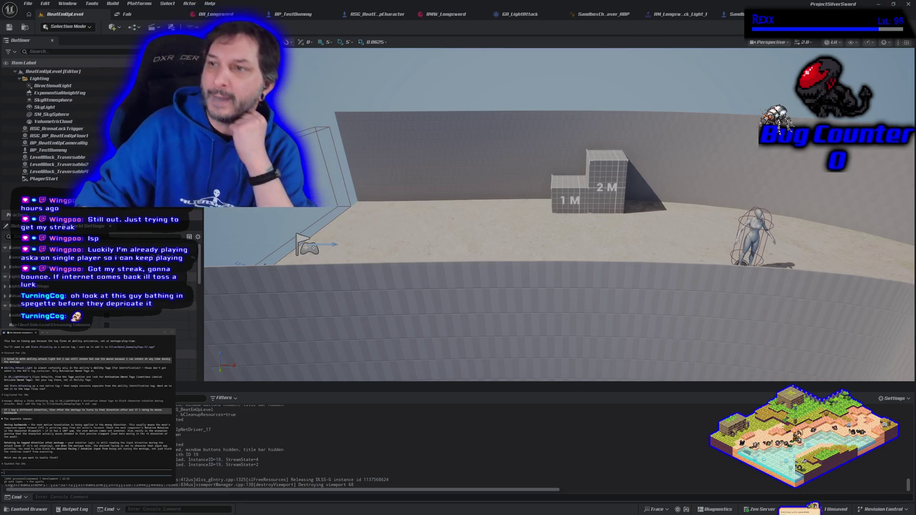
Step: Return to SandboxCharacter_Mover's event graph and select the Update Capsule Rotation node
click(732, 14)
click(471, 258)
drag(470, 258, 509, 262)
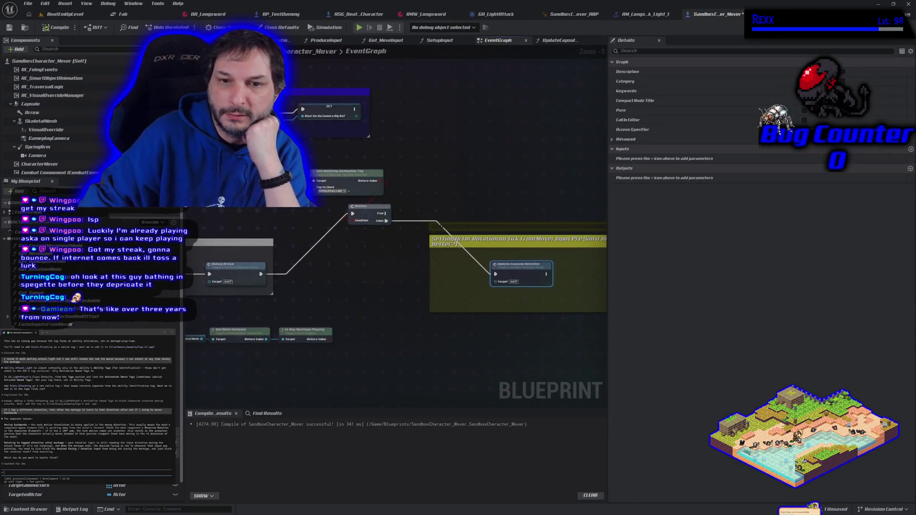
Step: Break the Branch link into Update Capsule Rotation and recompile the Blueprint
right_click(495, 274)
click(521, 293)
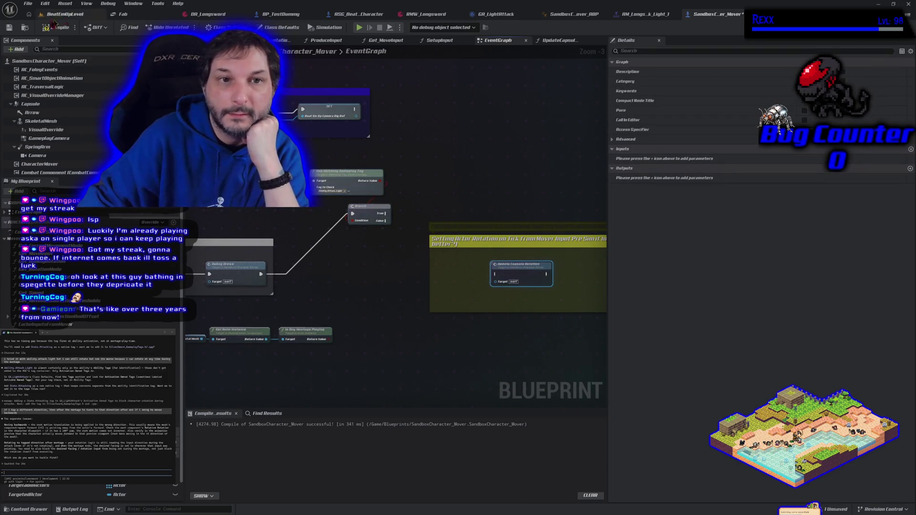
click(57, 28)
Step: Play-test the change, walking the character right, then stop
click(359, 30)
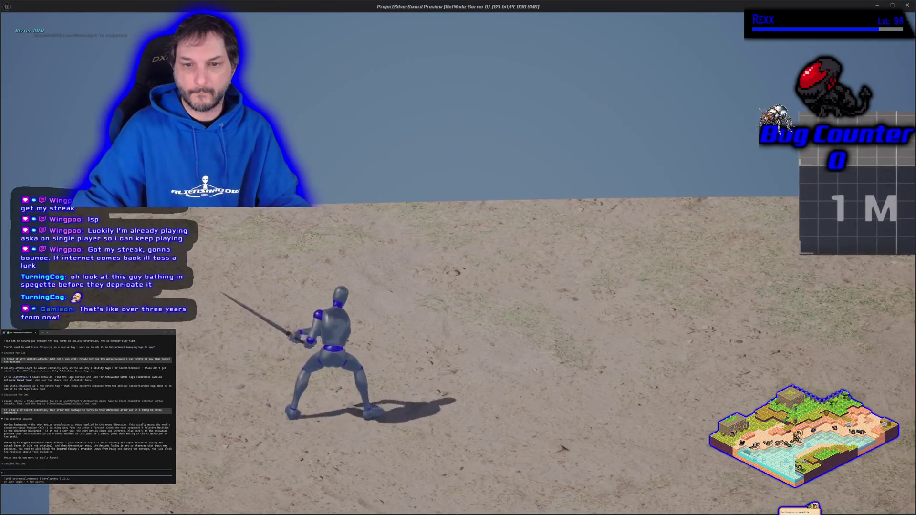
key(d)
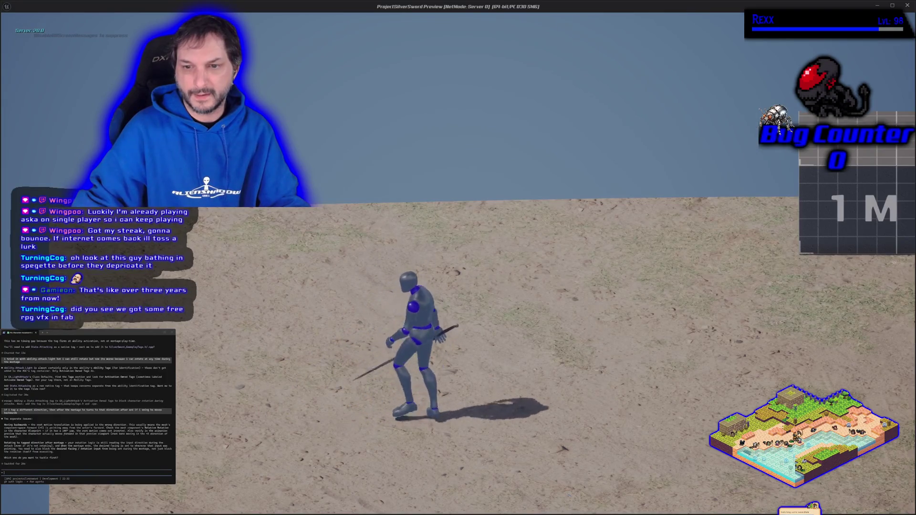
key(Escape)
Step: Leave the Branch True output unwired, play-test the attacks again, and return to the event graph
mouse_move(385, 213)
mouse_down()
mouse_move(491, 266)
mouse_move(404, 277)
mouse_up()
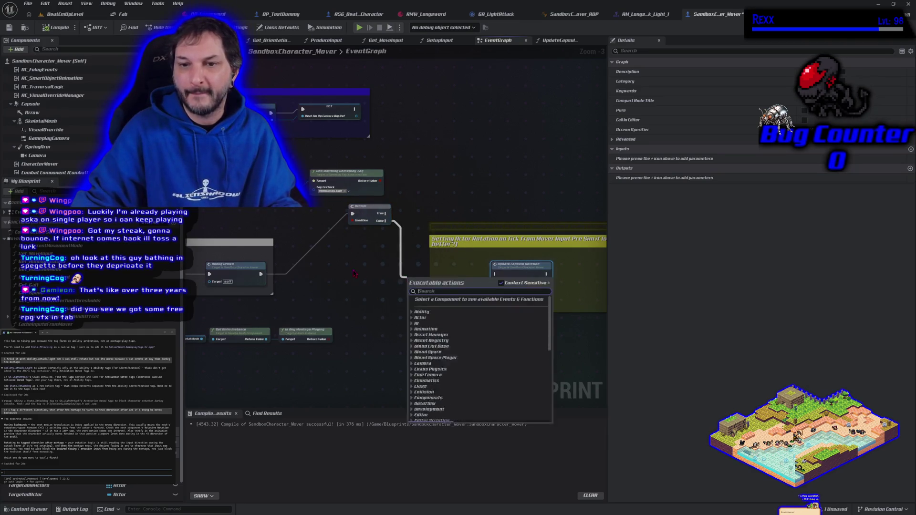
click(354, 273)
click(80, 14)
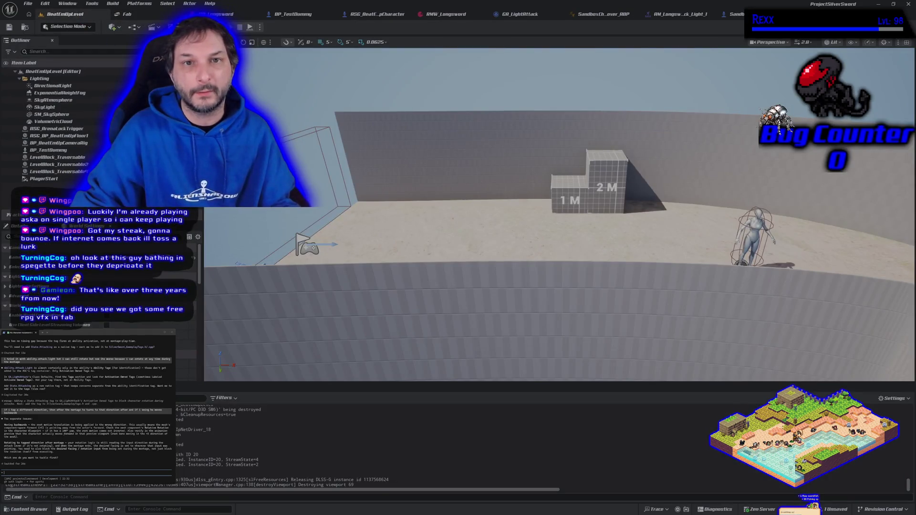
key(alt+p)
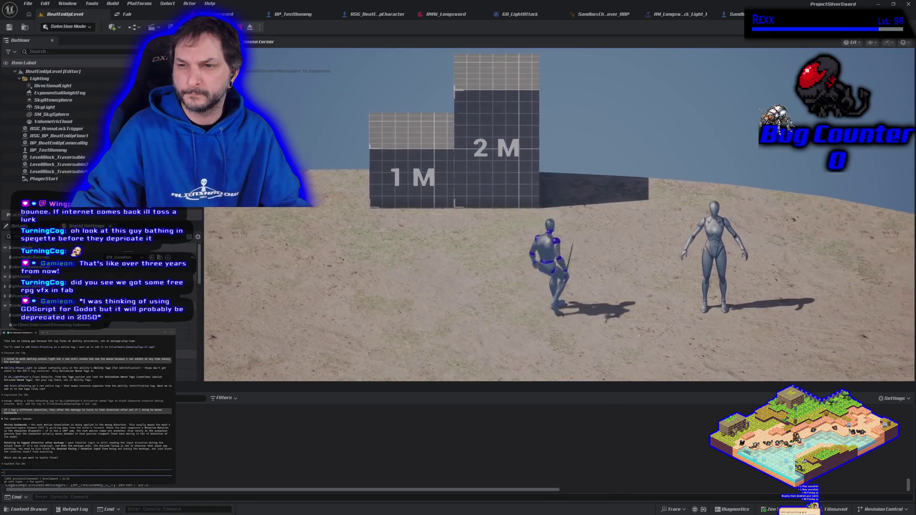
key(Escape)
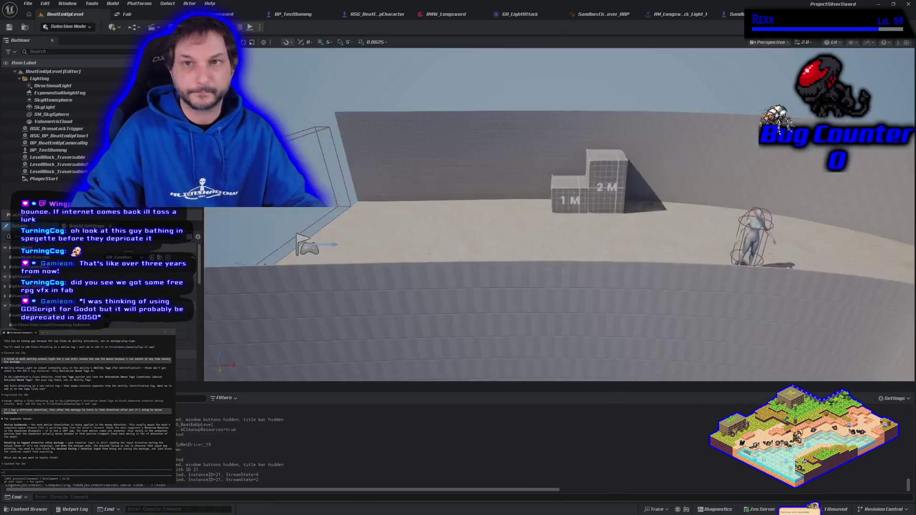
click(732, 14)
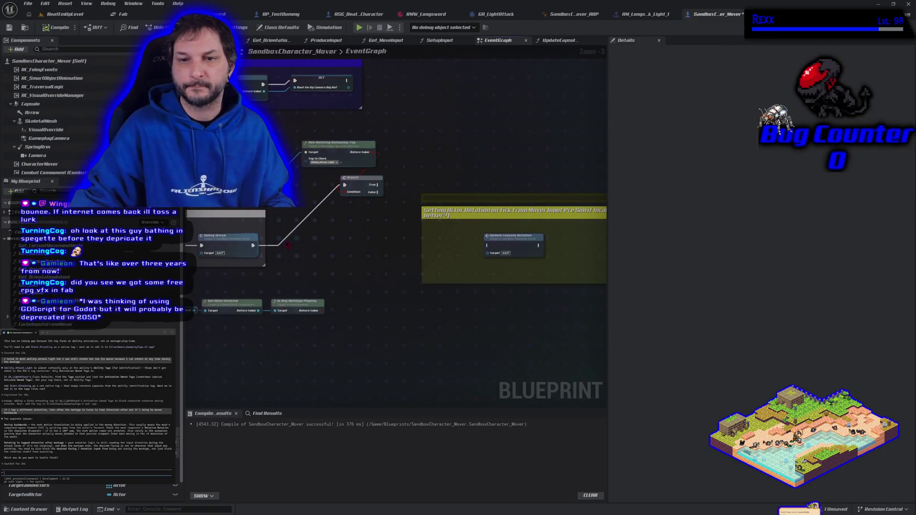
Step: Wire Debug Draws directly into Update Capsule Rotation, recompile, and start playing BeatEmUpLevel
drag(254, 246, 487, 245)
click(56, 27)
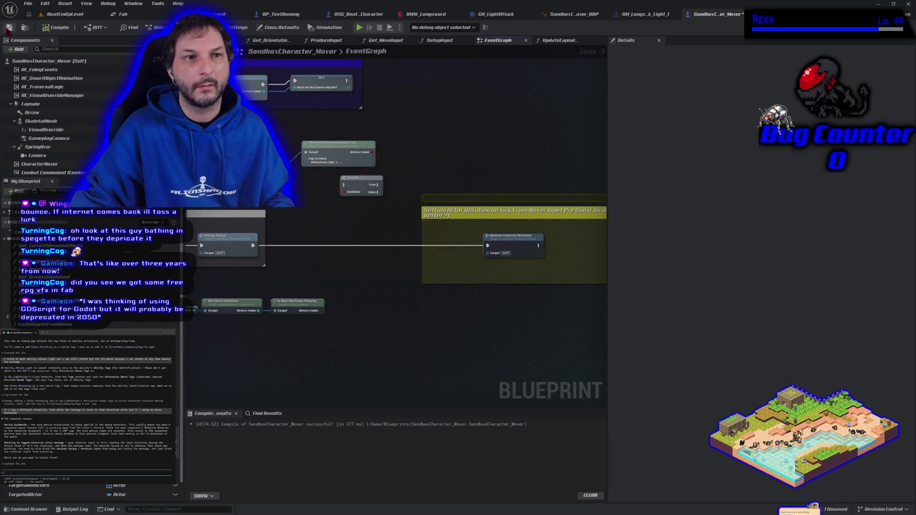
click(67, 15)
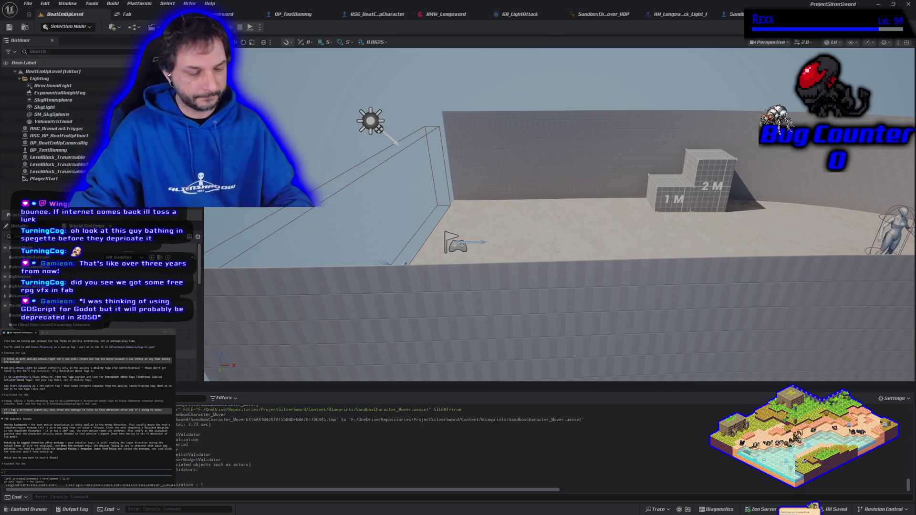
key(alt+p)
Step: Swing the sword twice while running left, then stop and return to the event graph
click(525, 267)
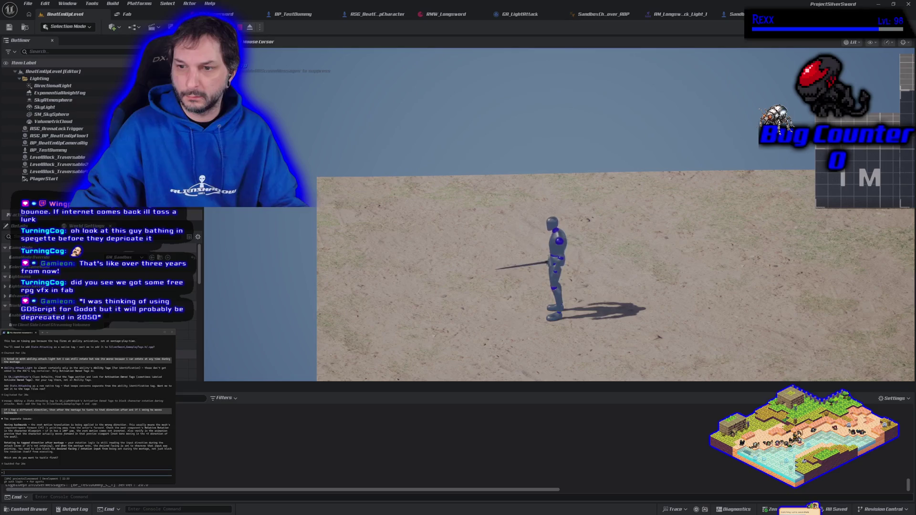
key(a)
click(525, 268)
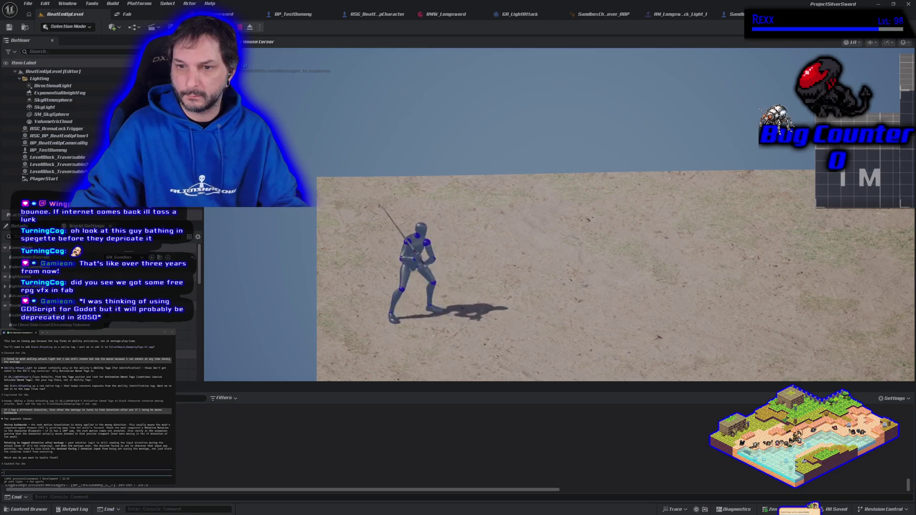
key(Escape)
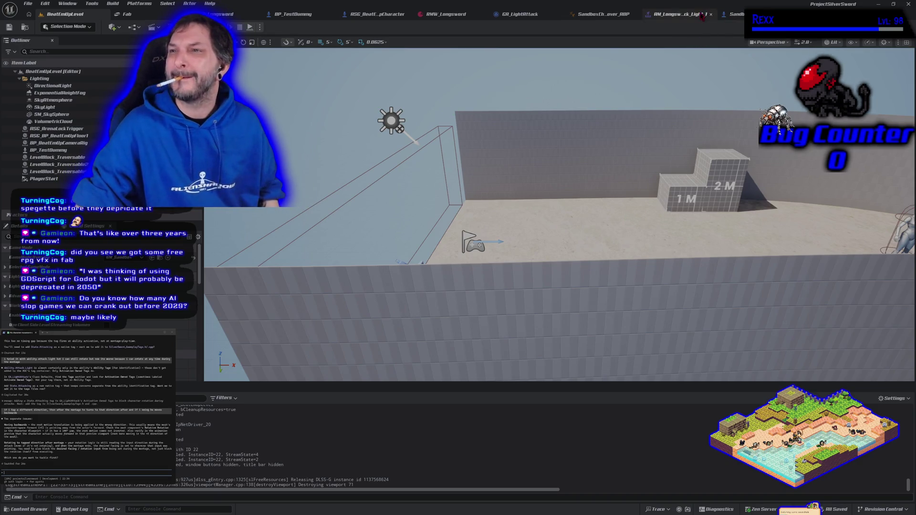
click(733, 14)
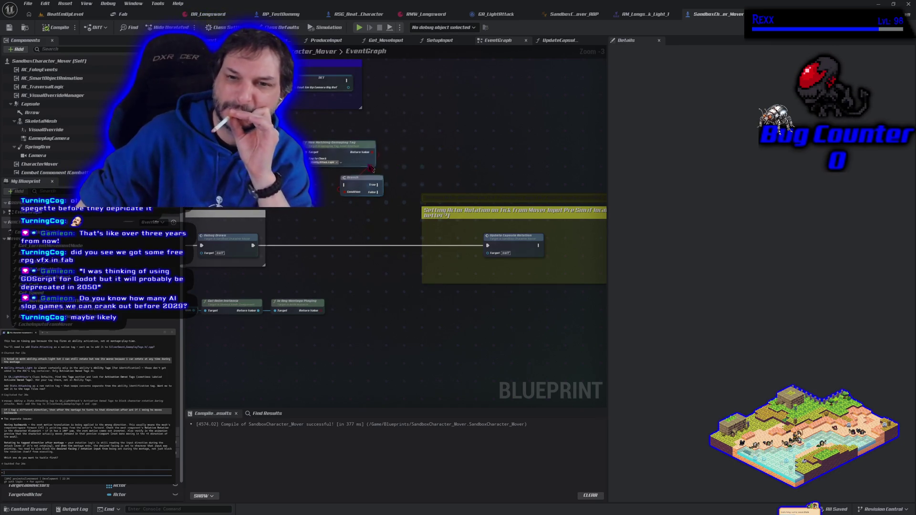
Step: Connect Debug Draws' exec output to the Branch input, then compile and save the Blueprint
drag(374, 216, 373, 231)
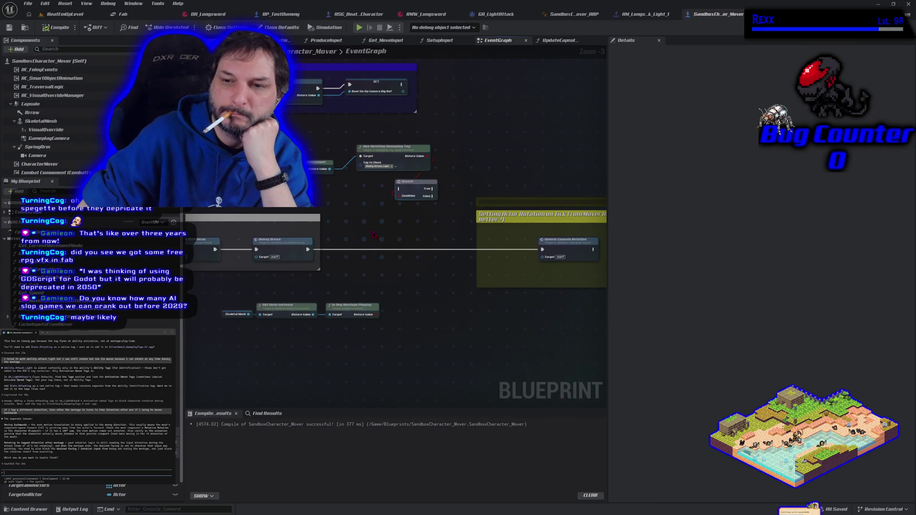
mouse_move(307, 249)
mouse_down()
mouse_move(399, 189)
mouse_move(543, 250)
mouse_up()
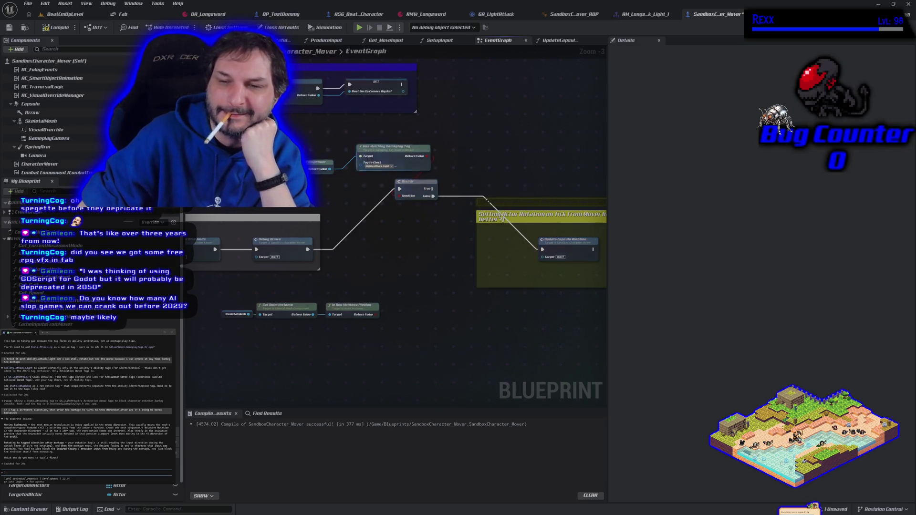
click(9, 28)
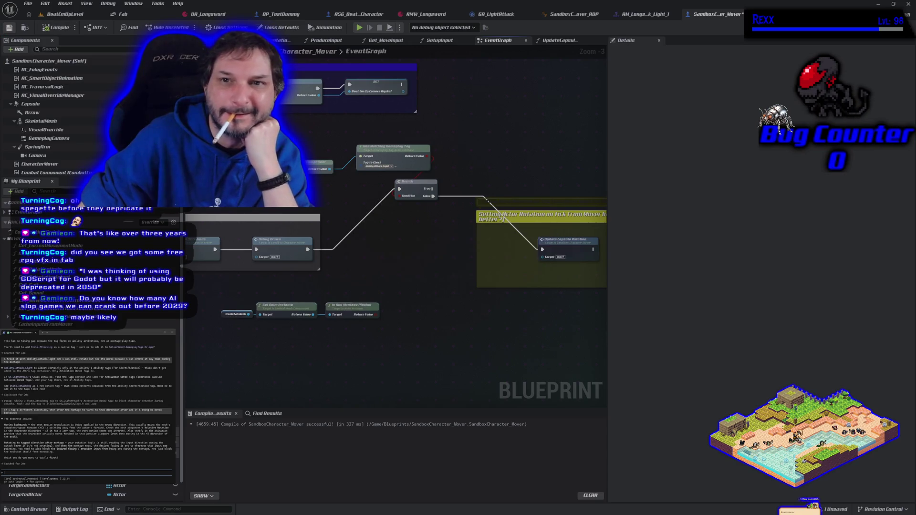
mouse_move(366, 229)
mouse_down()
mouse_move(307, 224)
mouse_move(374, 238)
mouse_up()
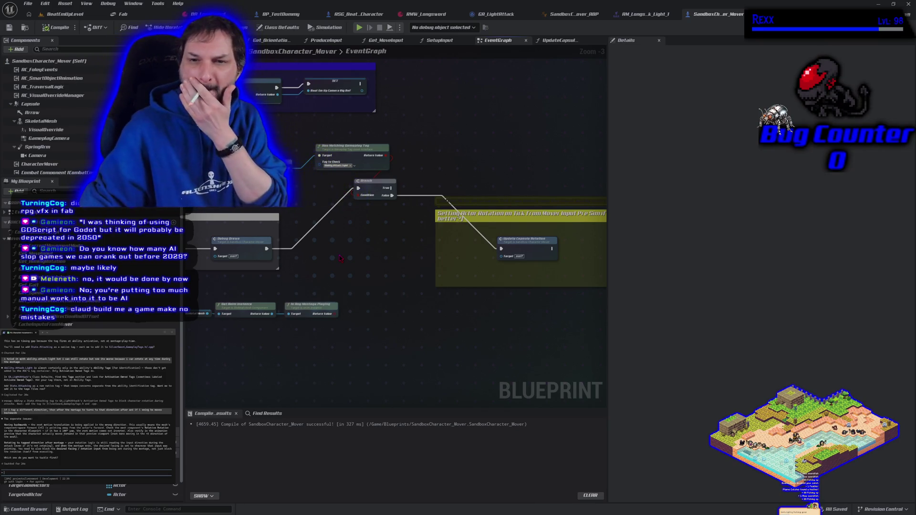
drag(340, 259, 354, 249)
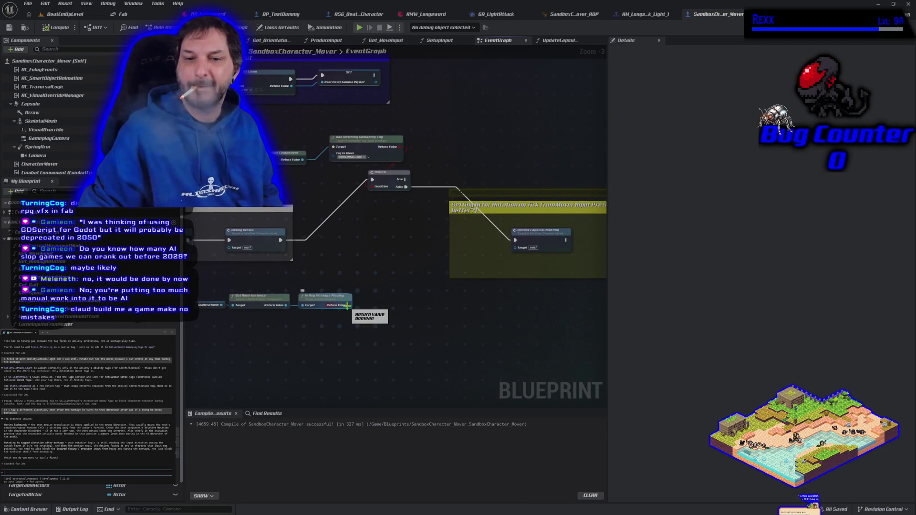
Step: Drive the Branch condition with an OR Boolean of the tag check and Is Any Montage Playing, then start playing
drag(401, 149, 415, 147)
text(or)
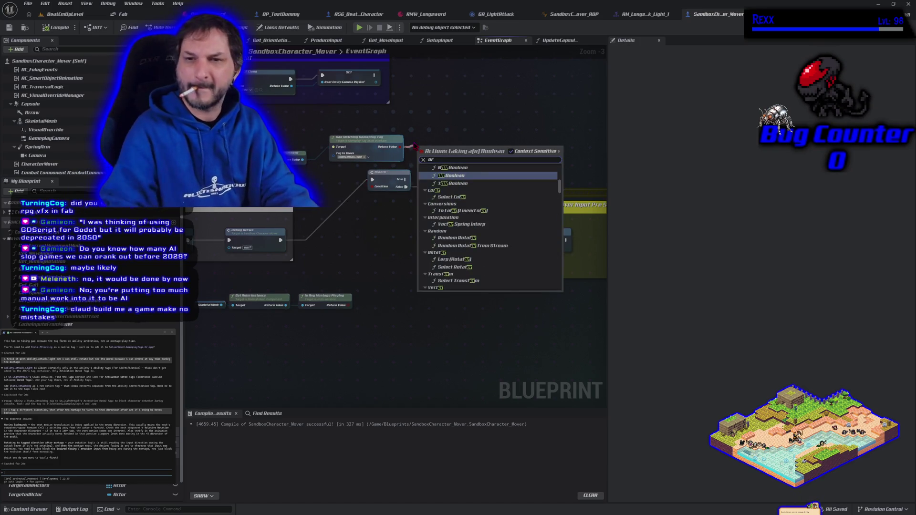
click(451, 176)
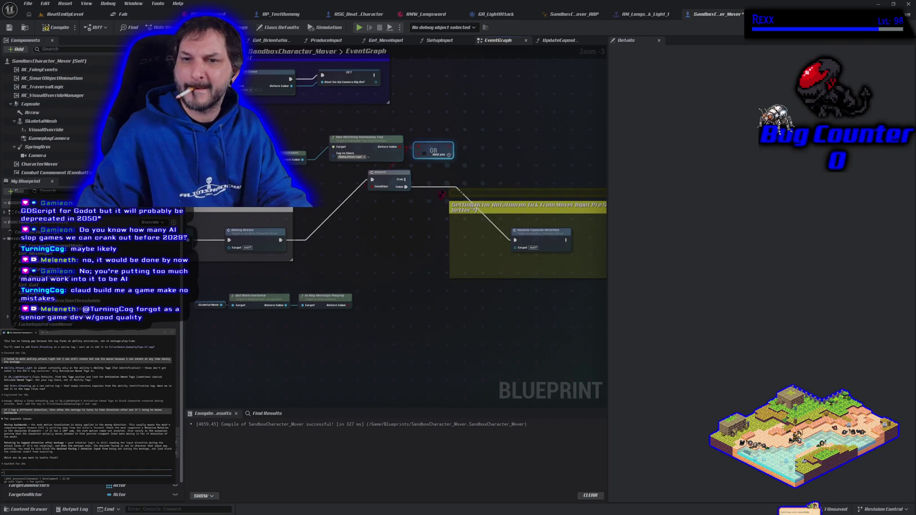
drag(449, 154, 374, 186)
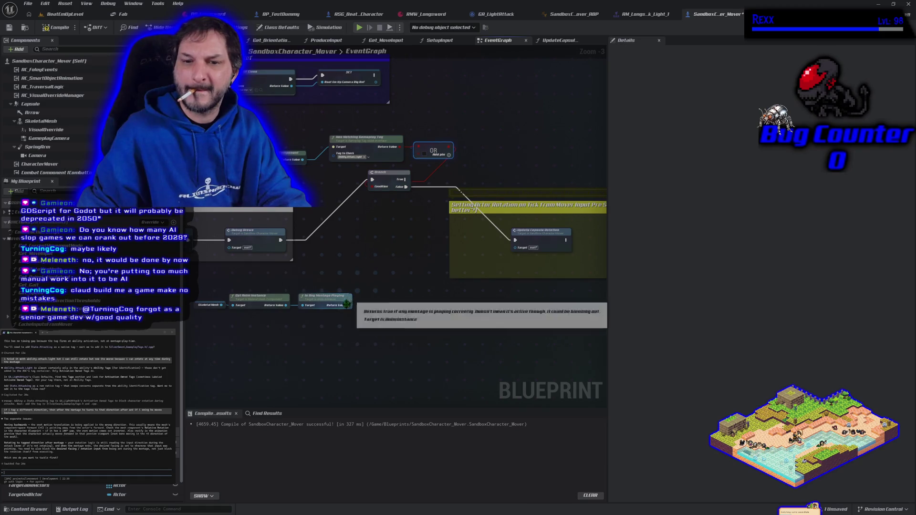
mouse_move(347, 304)
mouse_down()
mouse_move(430, 252)
mouse_move(416, 174)
mouse_move(423, 158)
mouse_up()
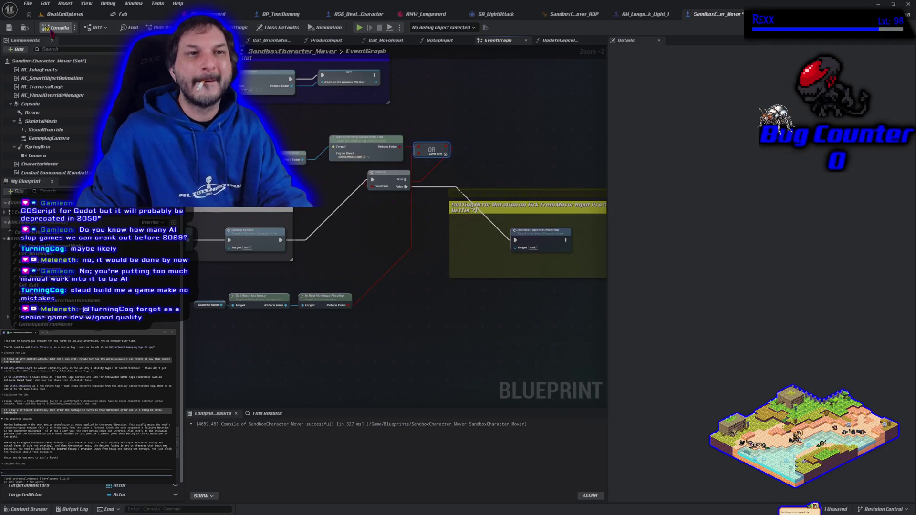
click(64, 14)
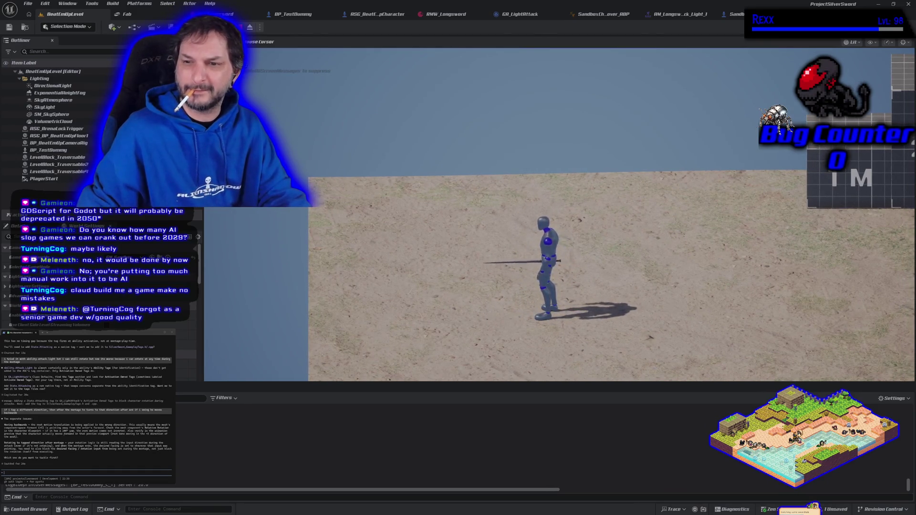
Step: Walk the character left and right while attacking, then stop and return to the graph
key(a)
key(d)
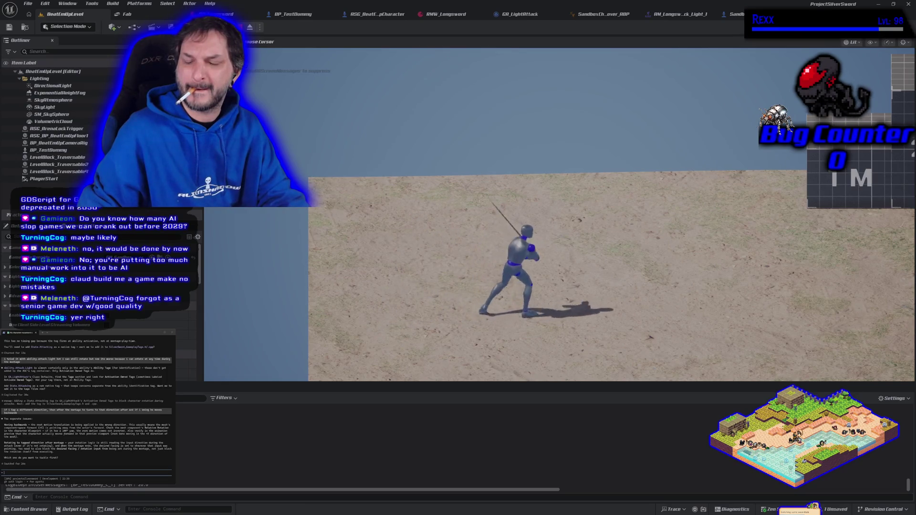
key(d)
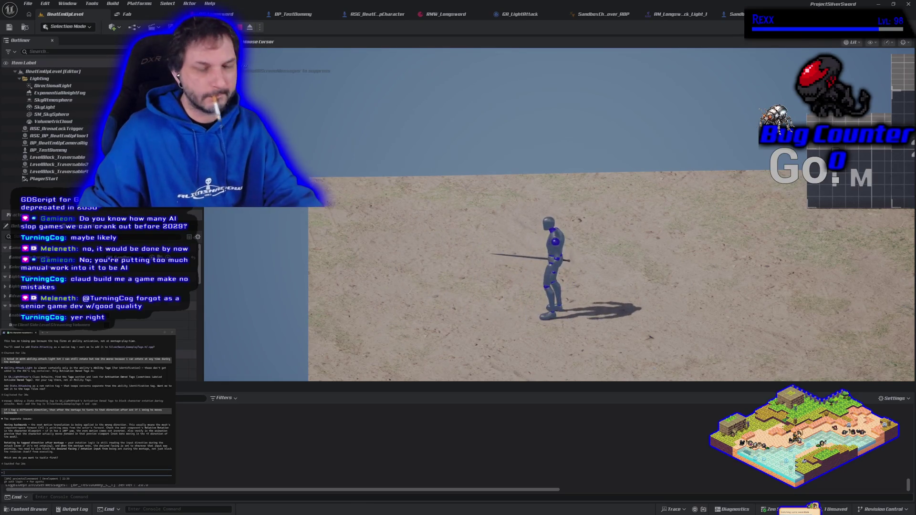
key(Escape)
key(ctrl+Tab)
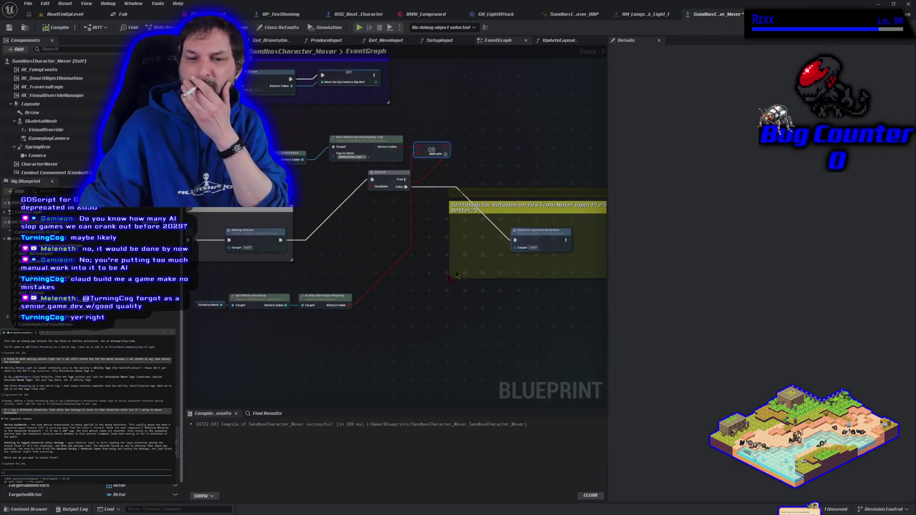
Step: Delete Get Anim Instance, Is Any Montage Playing and the OR node, wire the tag result into Branch, and compile
drag(267, 298, 218, 292)
key(Delete)
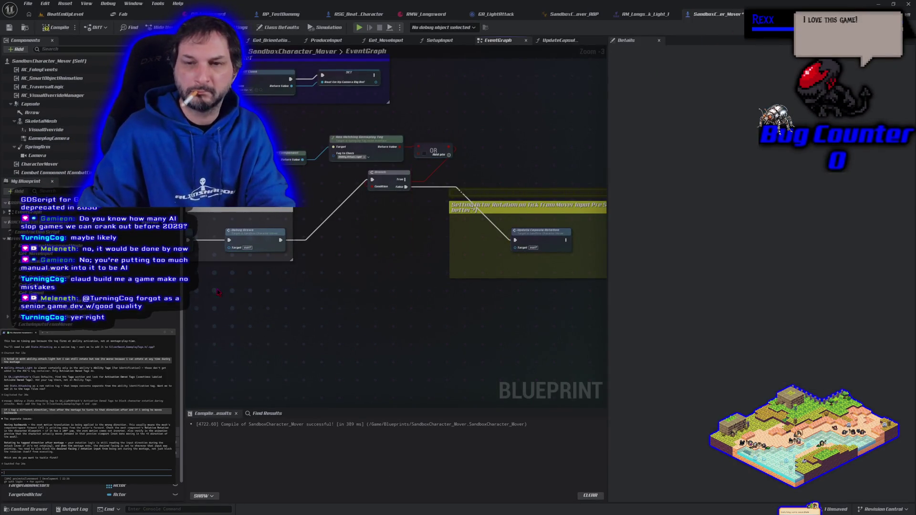
click(433, 149)
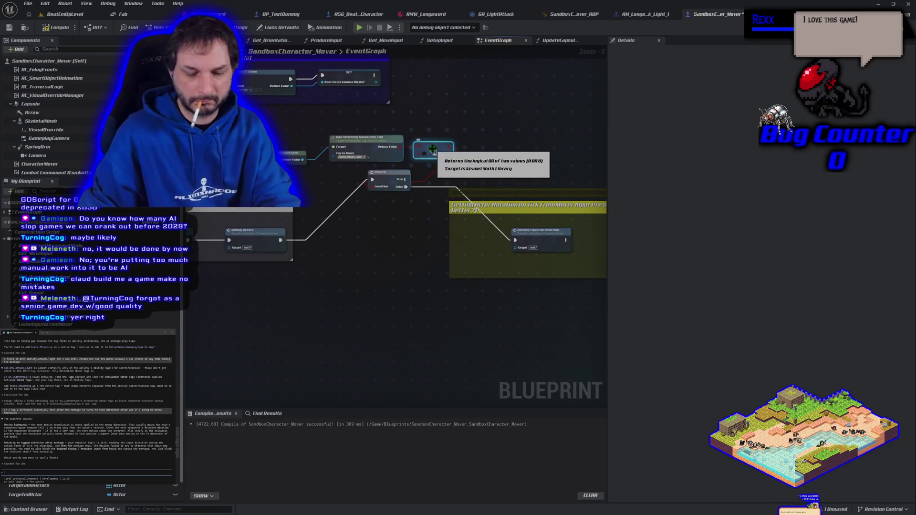
key(Delete)
drag(402, 147, 375, 188)
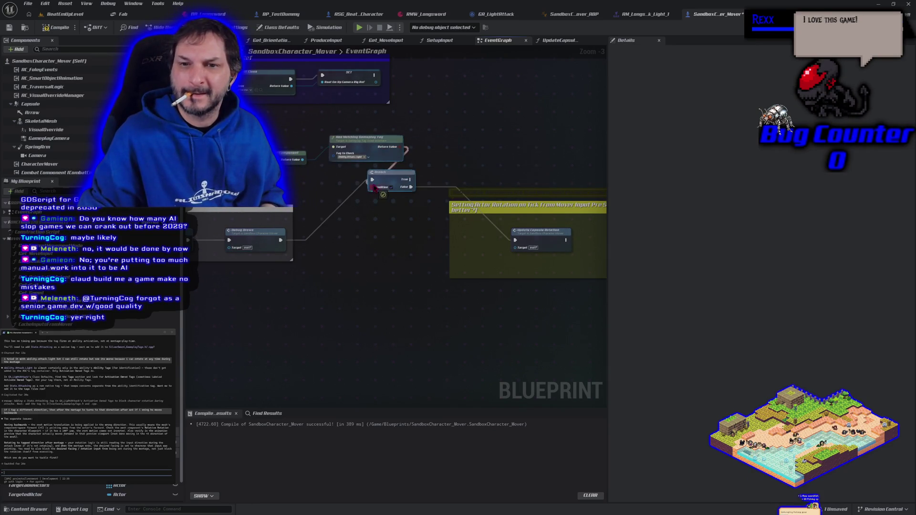
click(8, 28)
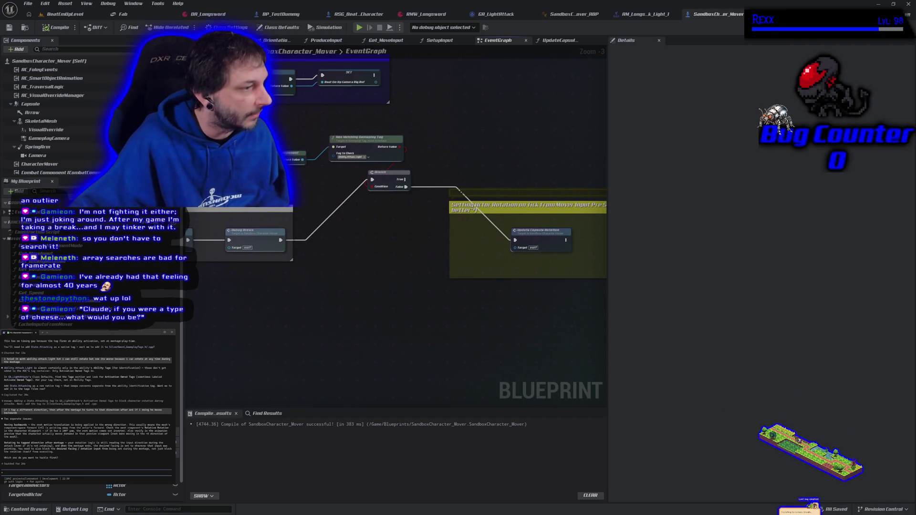
click(43, 333)
text(claude)
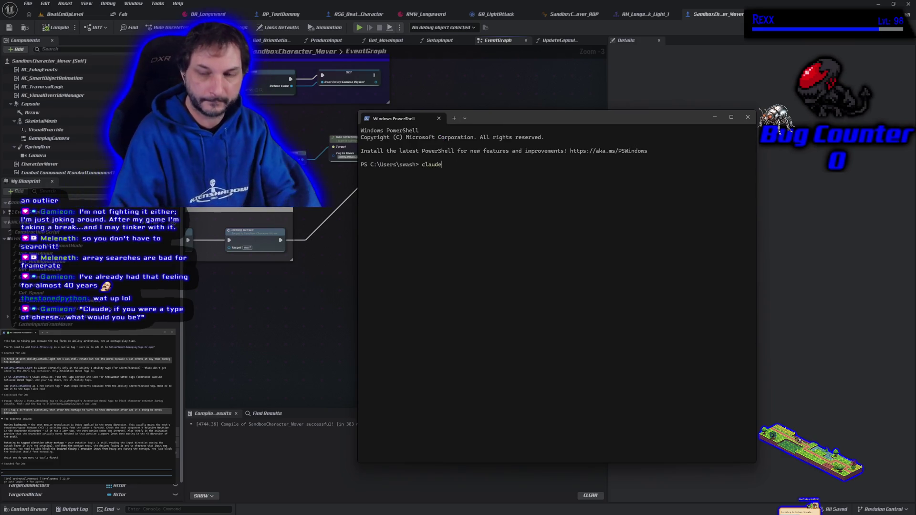
Step: Launch Claude Code from the projectsilversword source folder
text(cd f:/onedrive/repositories/projectsilversword/source/projectsilversword)
key(Return)
text(claude)
key(Return)
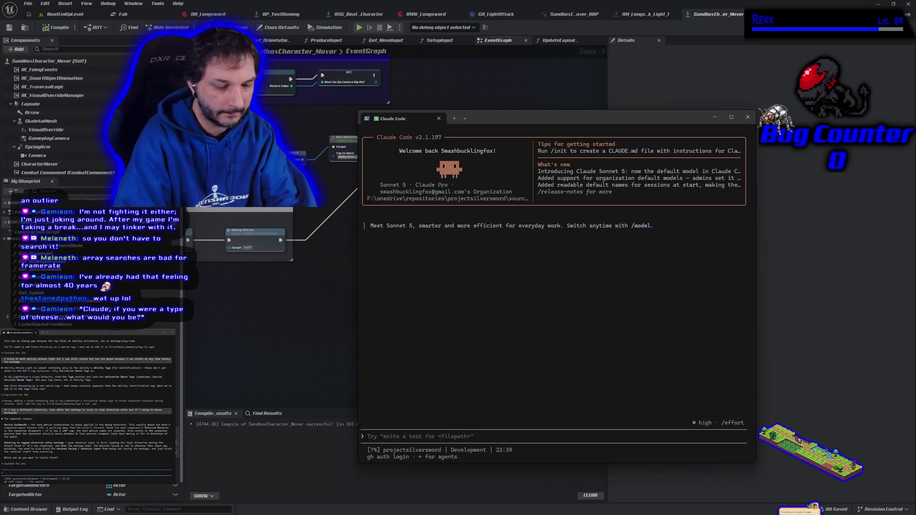
Step: Ask Claude 'if you were a piece of cheese... what would you be?' and hide the terminal
text(if you were a pi)
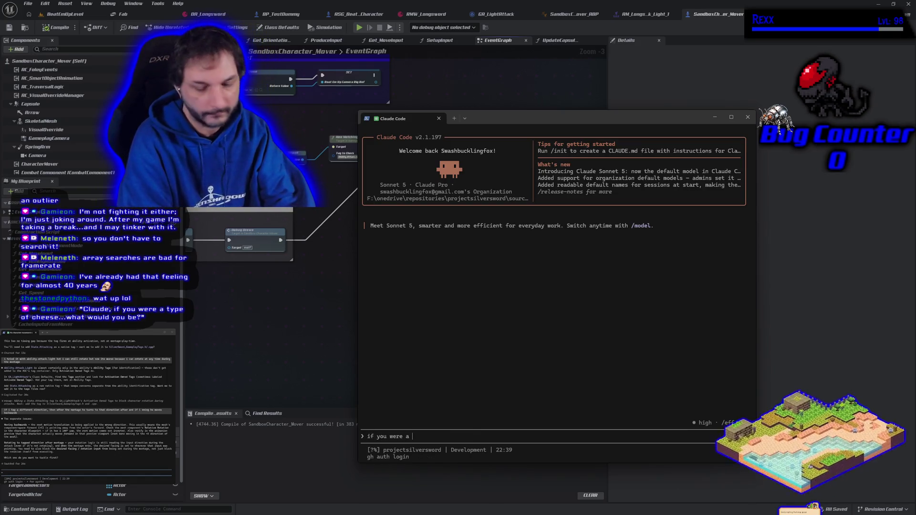
text(ece )
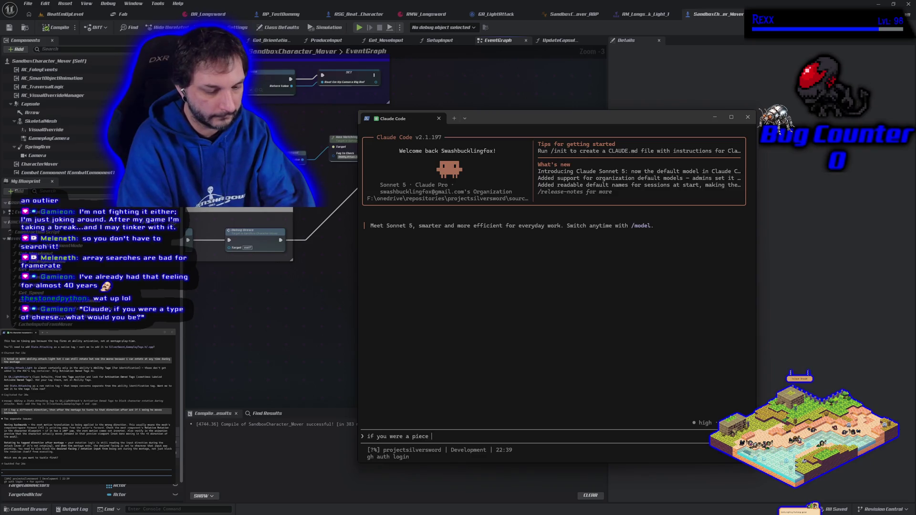
text(of cheese)
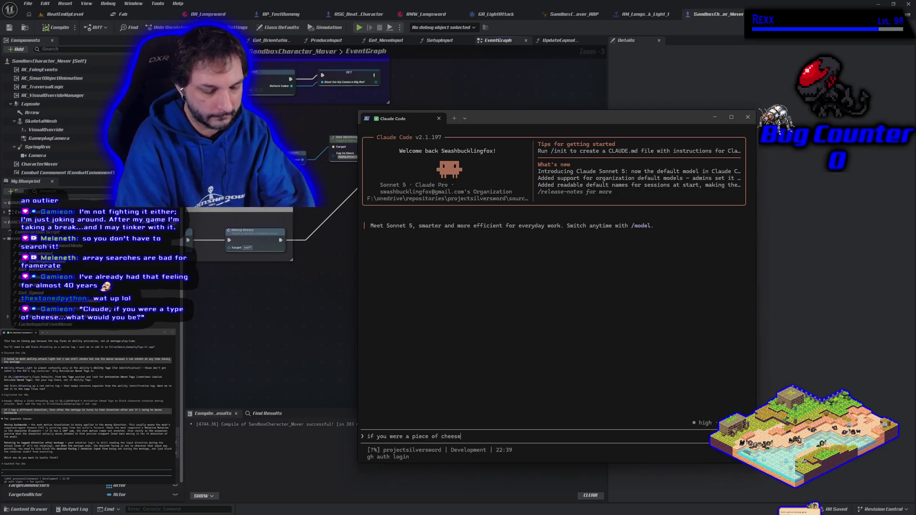
text(... w)
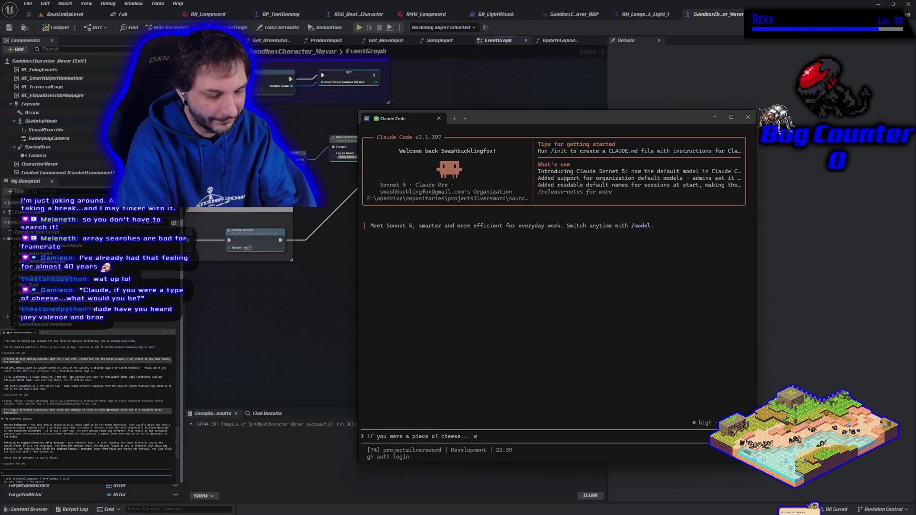
text(hat would you be?)
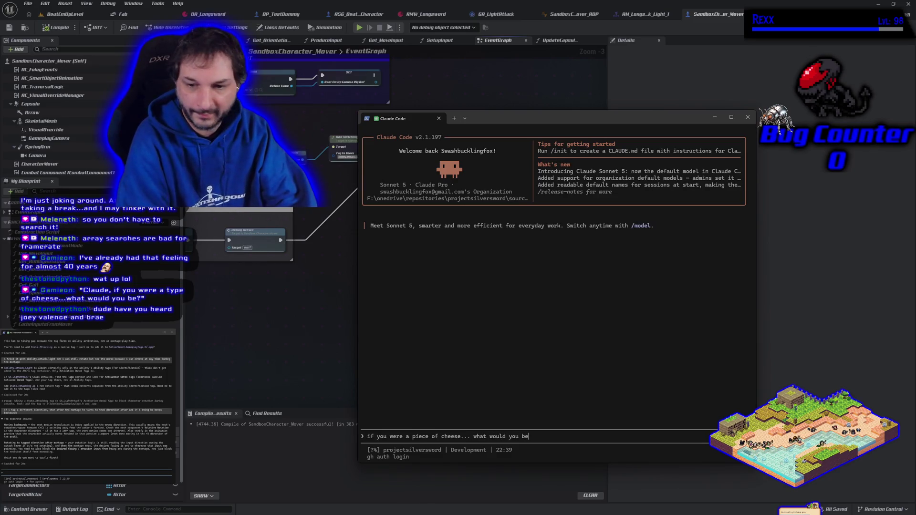
key(Return)
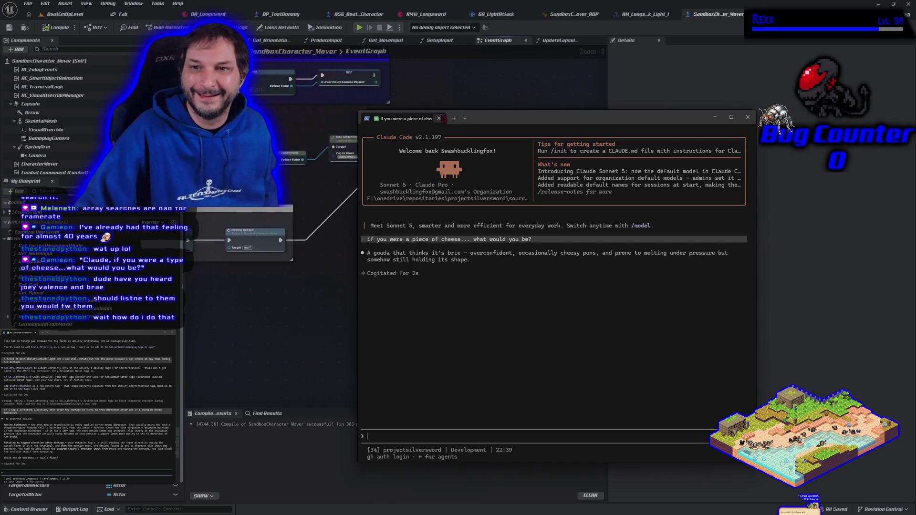
key(alt+Tab)
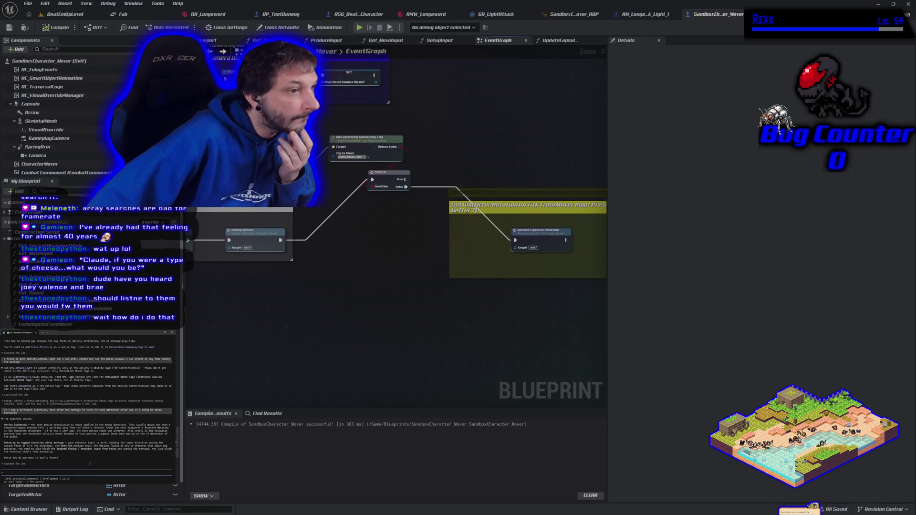
Step: Tell Claude the character moves backwards when swinging after rotating, since capsule and mesh directions mismatch
text(so its th)
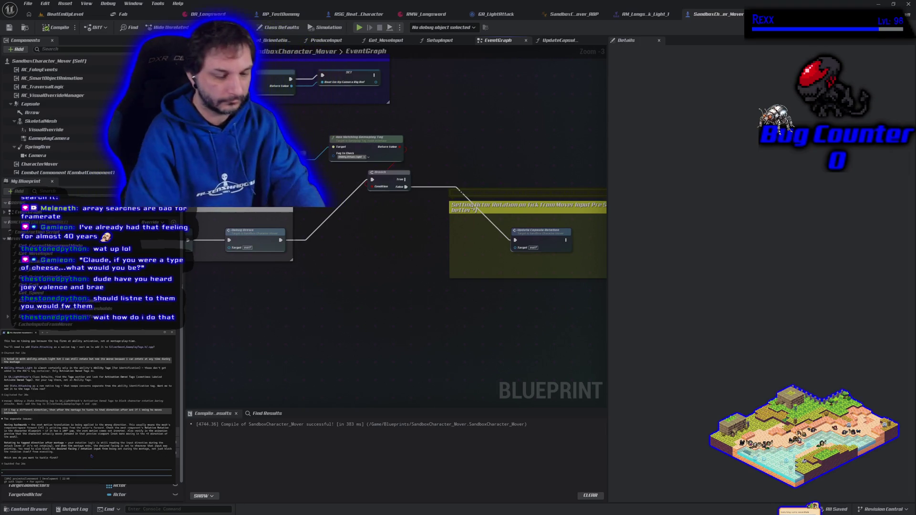
key(BackSpace)
key(BackSpace)
key(BackSpace)
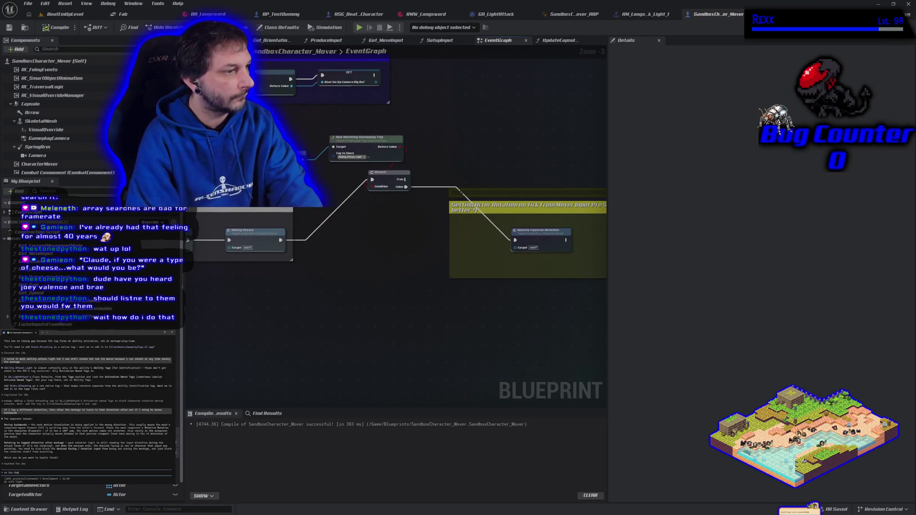
text(f i s)
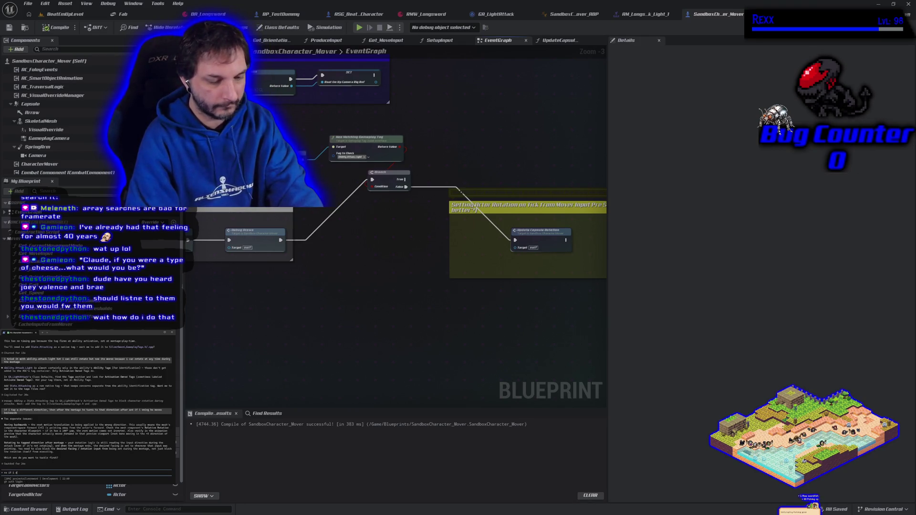
text(wing after)
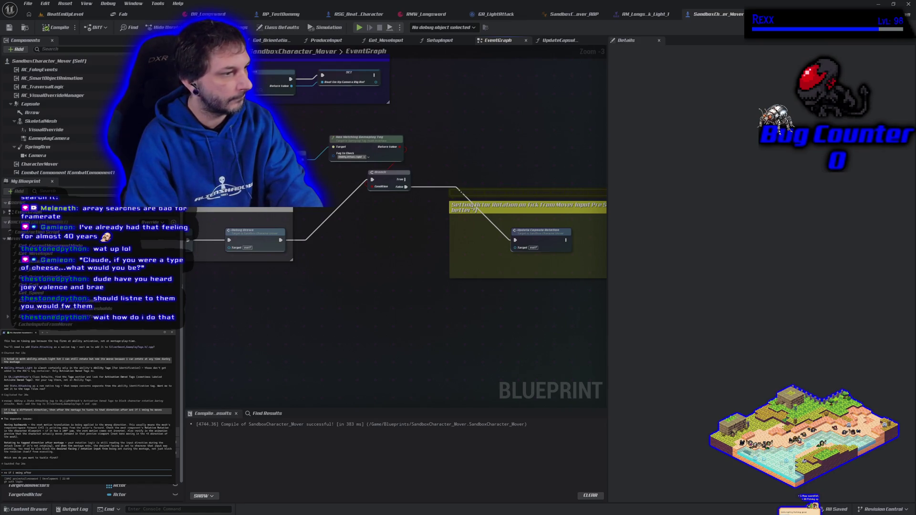
text( he rotates he move)
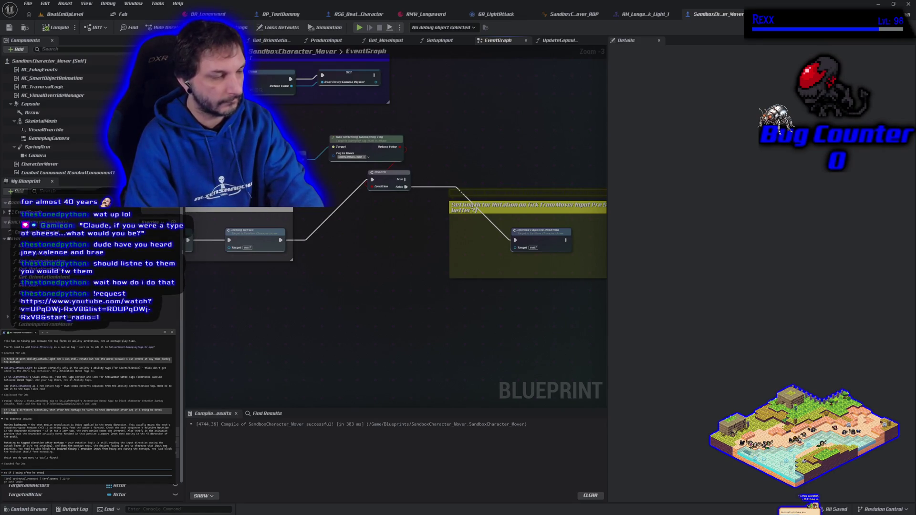
text(s backw)
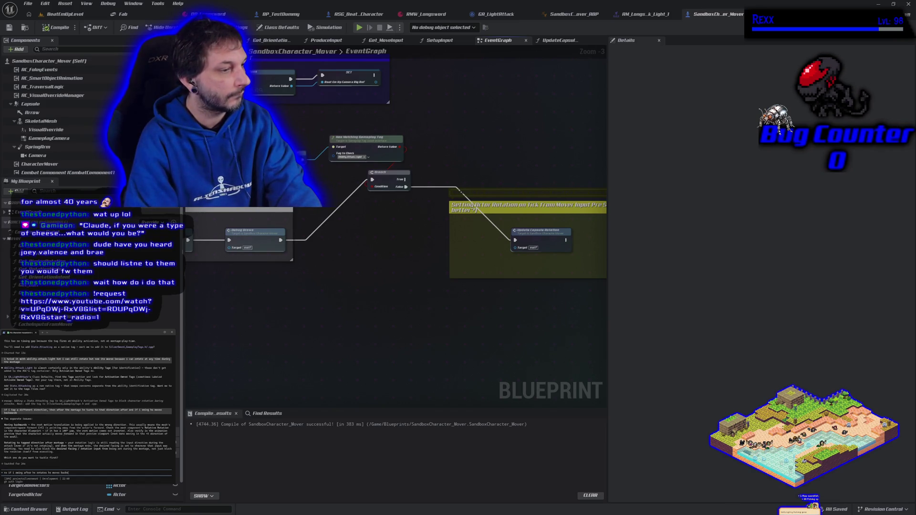
text(ard)
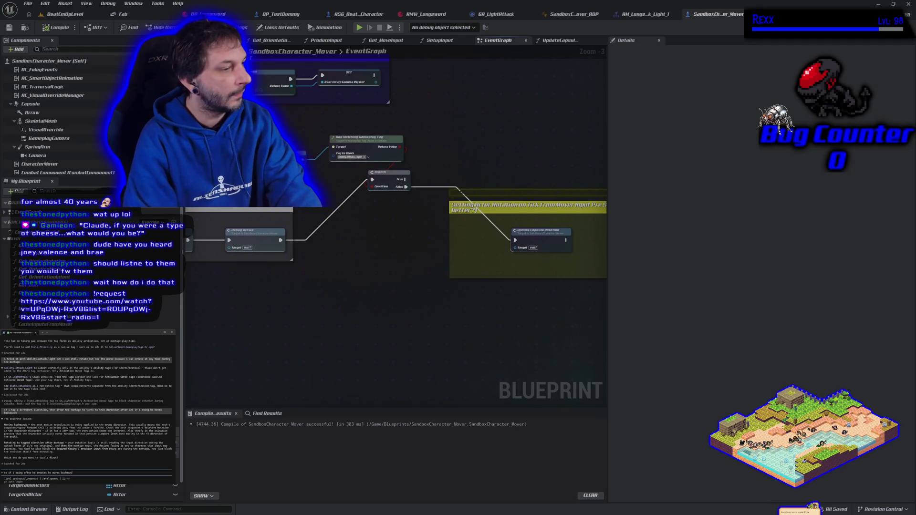
text(s.)
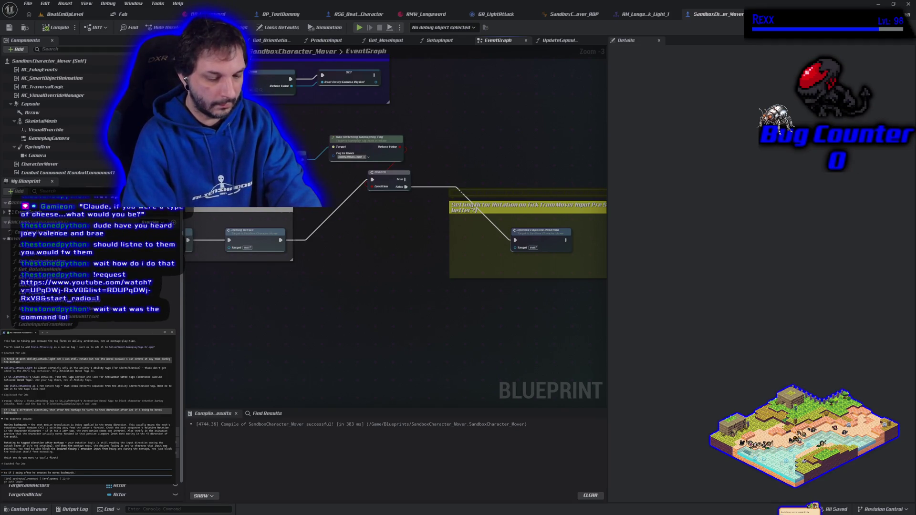
text( the capsule and mesh a)
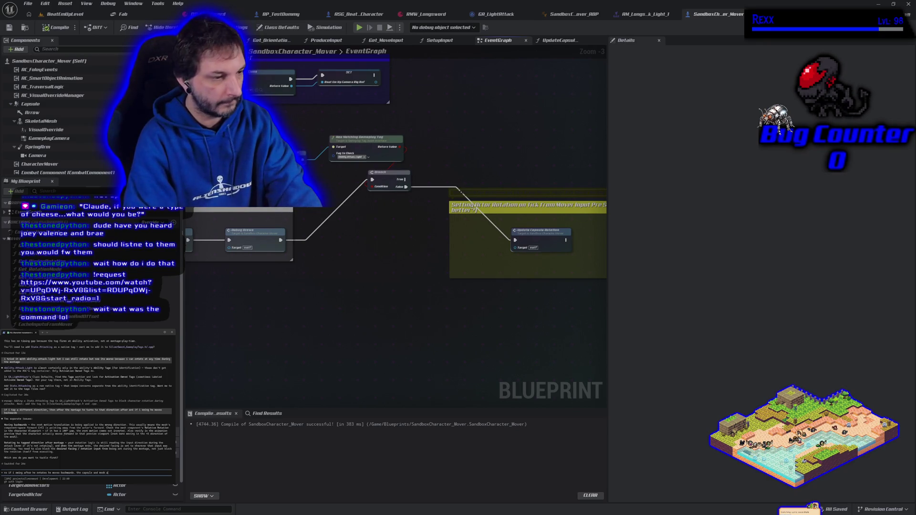
text(rent matching direc)
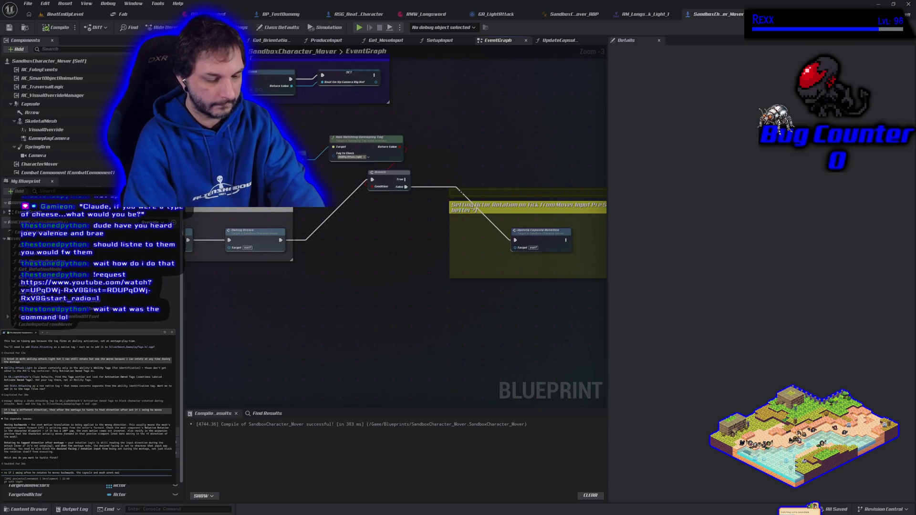
text(tions i think)
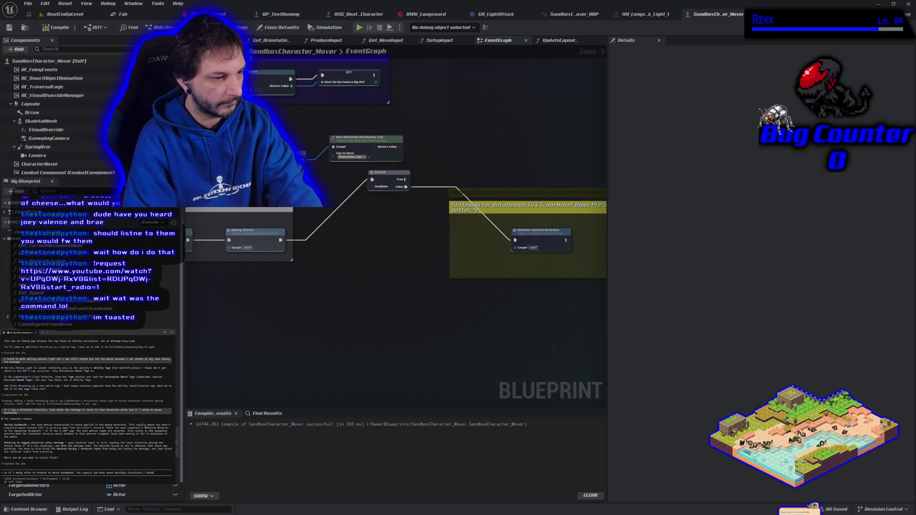
key(Return)
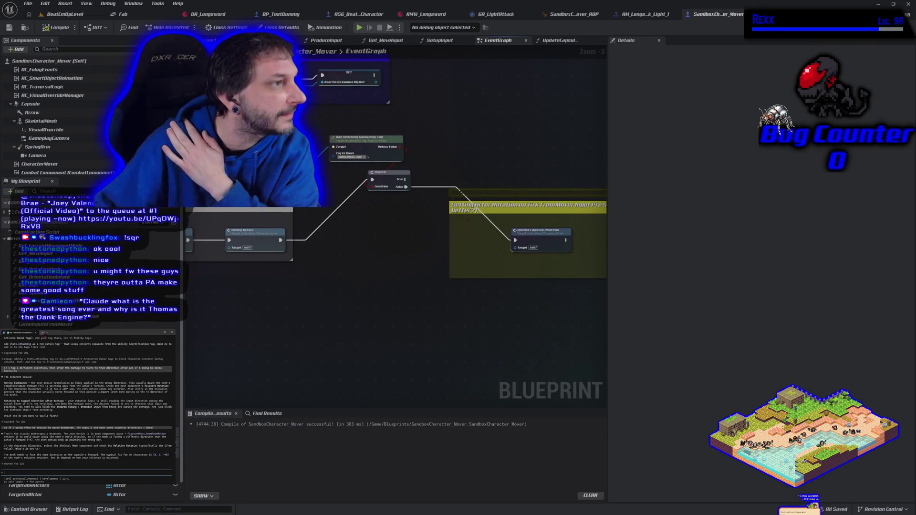
Step: Open a separate PowerShell window in projectsilversword/source/projectsilversword and start claude
click(43, 332)
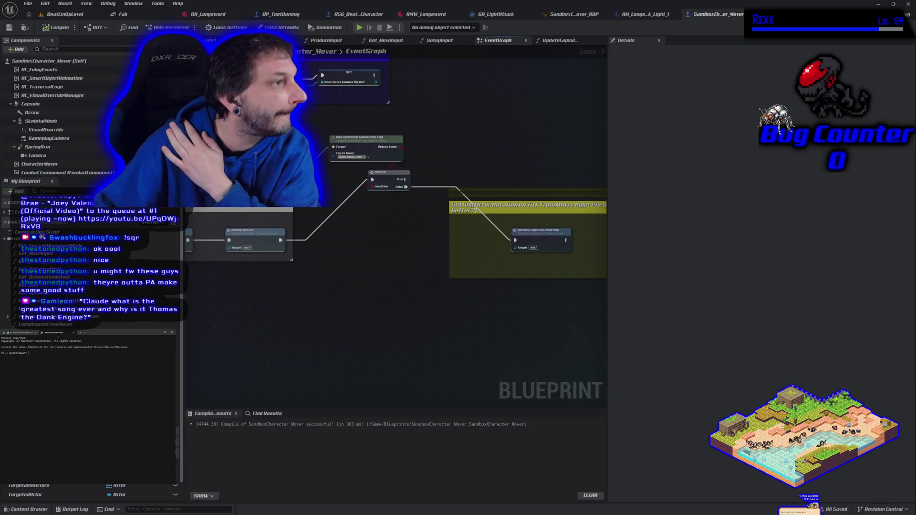
drag(53, 333, 302, 230)
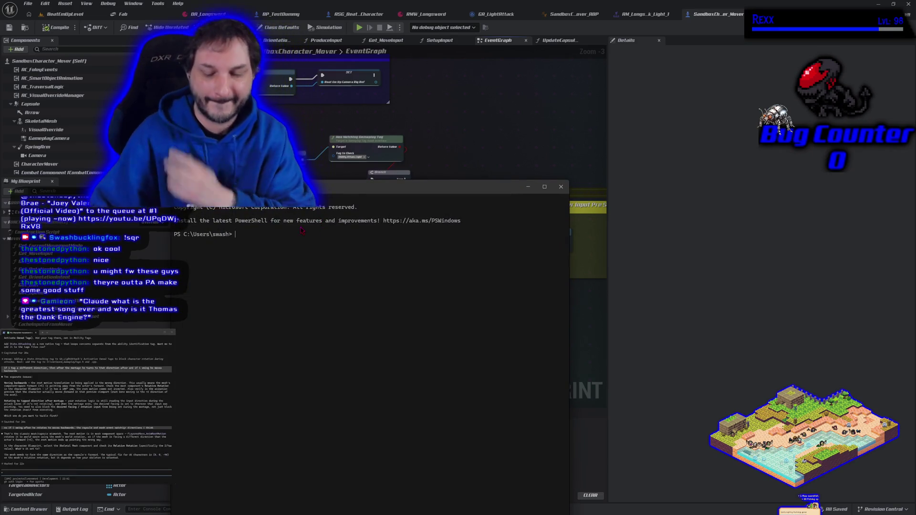
text(claudecd f:/onedrive/repositories/projectsilversword/source/projectsilversword)
key(Return)
text(claude)
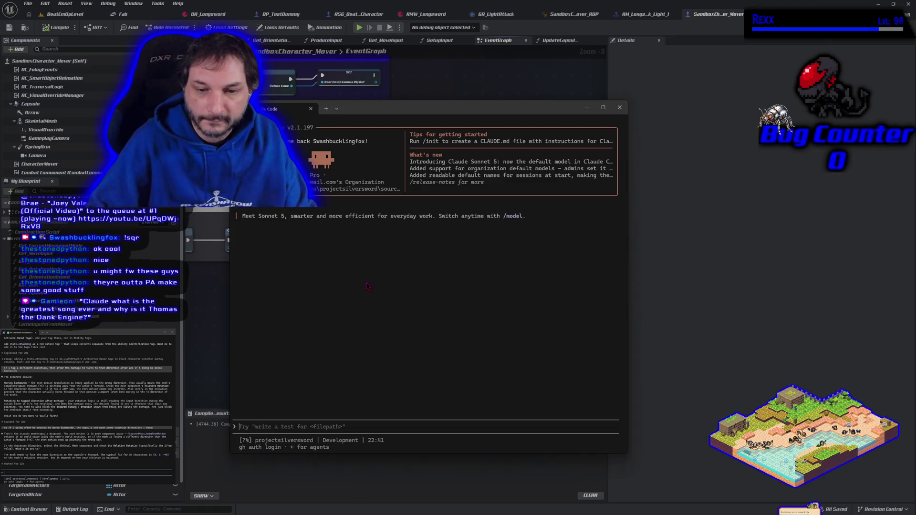
Step: Ask Claude the 'Thomas the Dank Engine' greatest-song question, reply 'no, thats why i opened it', then close the window
text(Claude what is the greatest song ever and why is it Thomas the Dank Engine?)
key(Return)
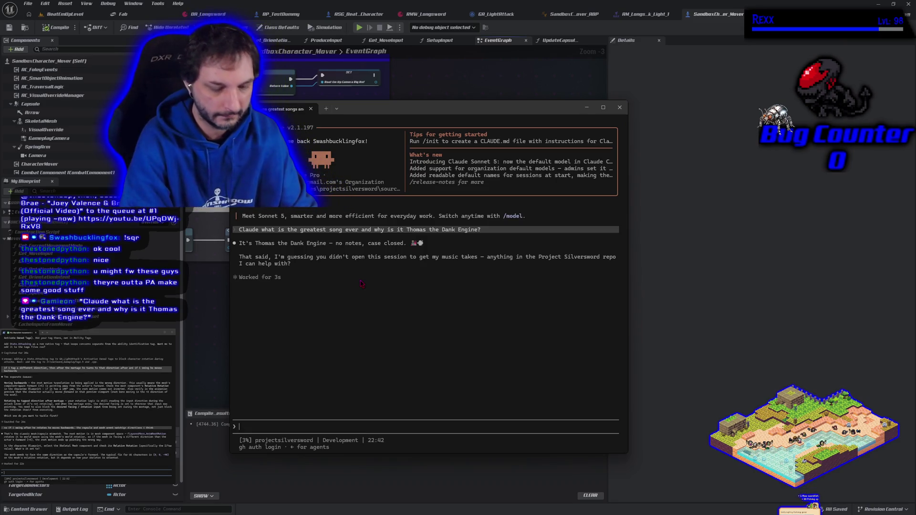
text(no, )
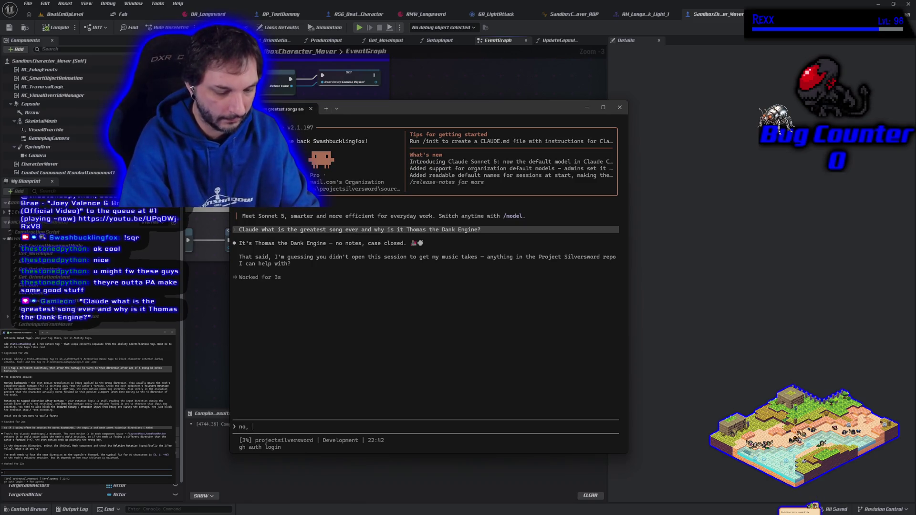
text(thats why i ope)
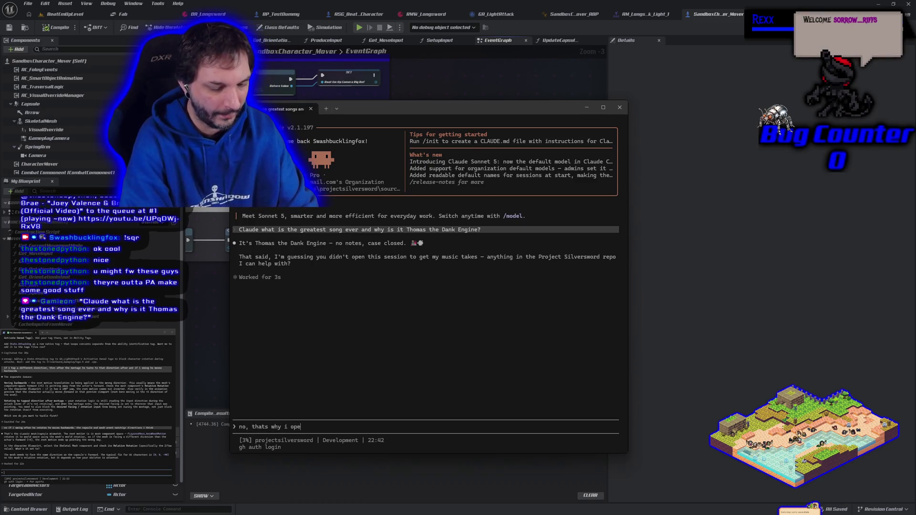
text(ned it)
key(Return)
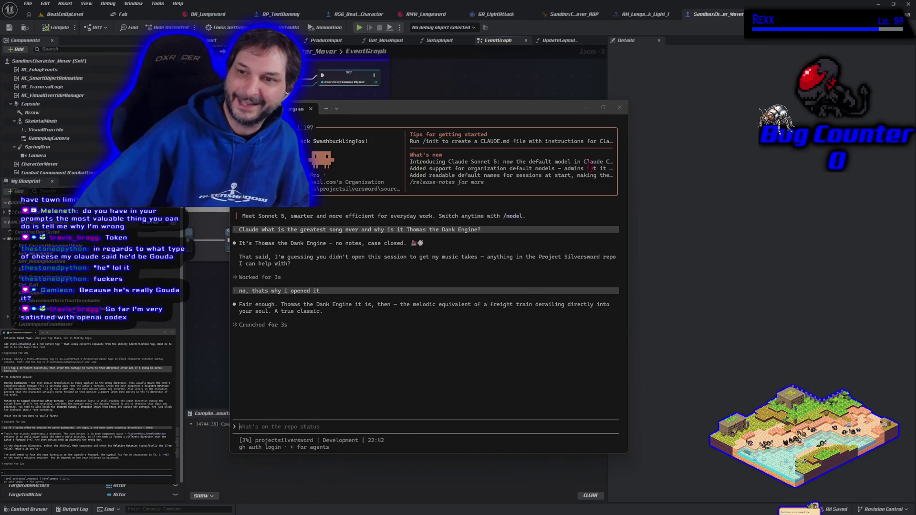
click(623, 106)
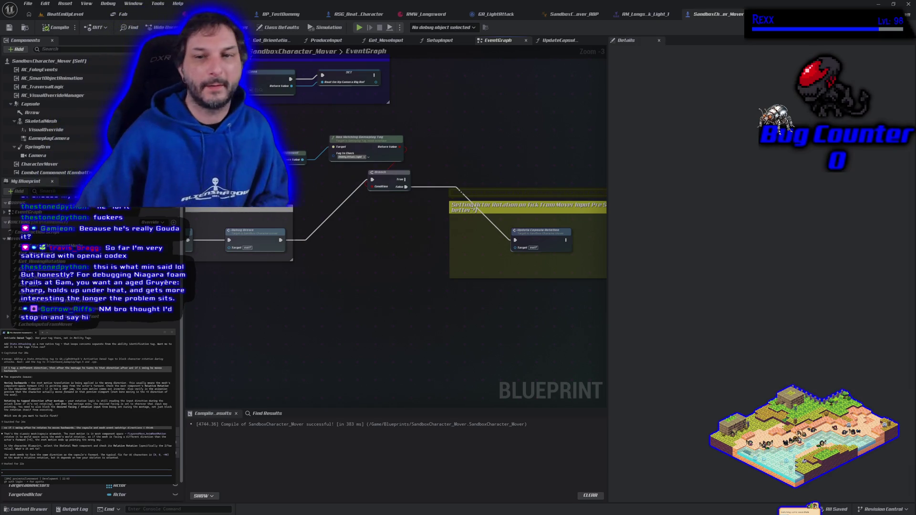
Step: Play BeatEmUpLevel, running right, then turning left into sword and jumping lunge attacks
click(65, 13)
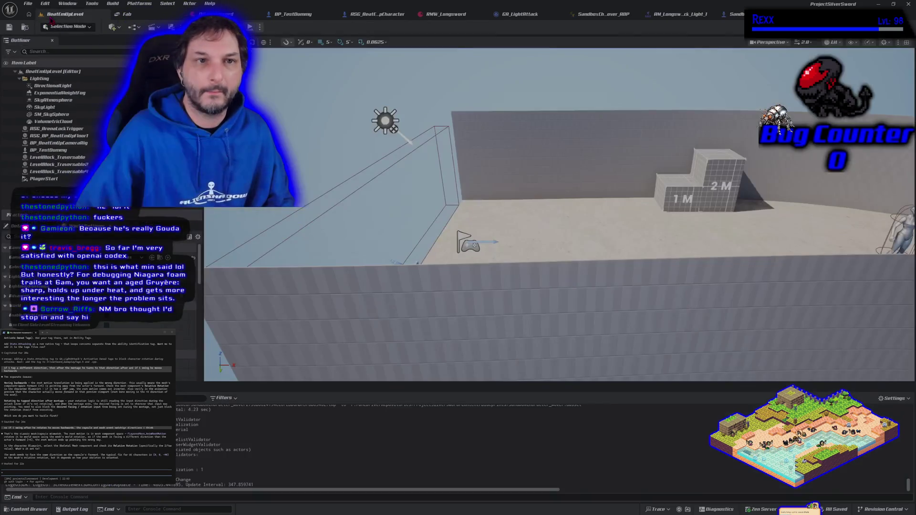
key(alt+p)
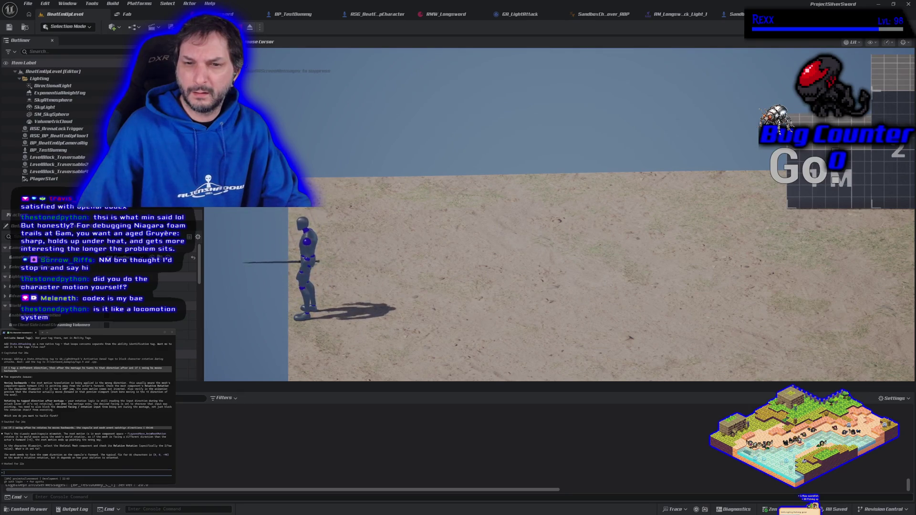
key(d)
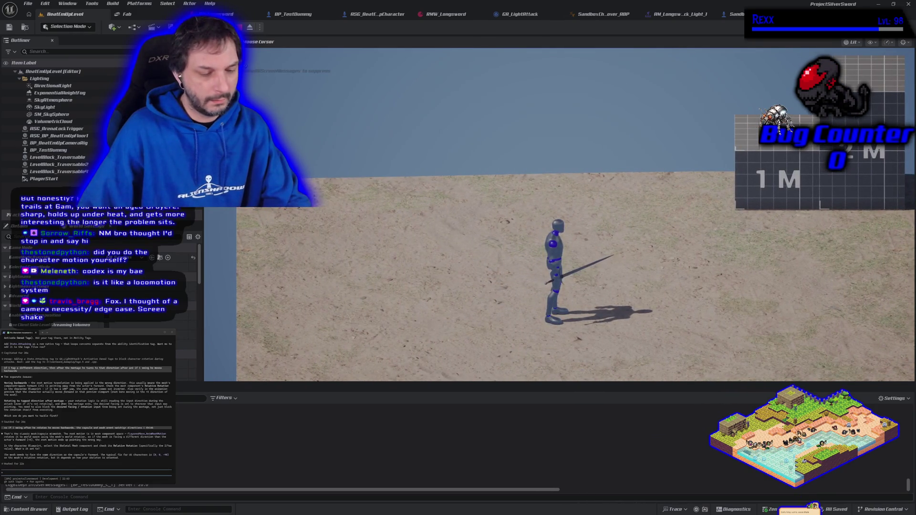
key(d)
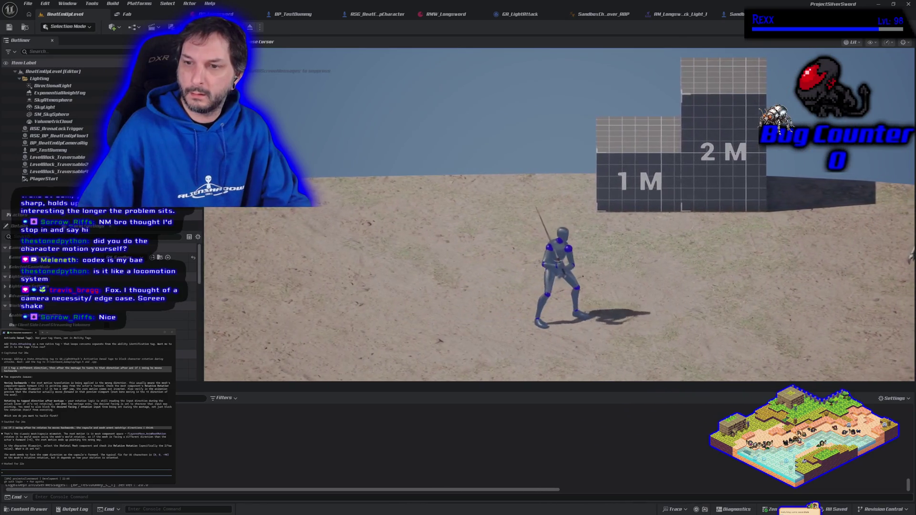
key(a)
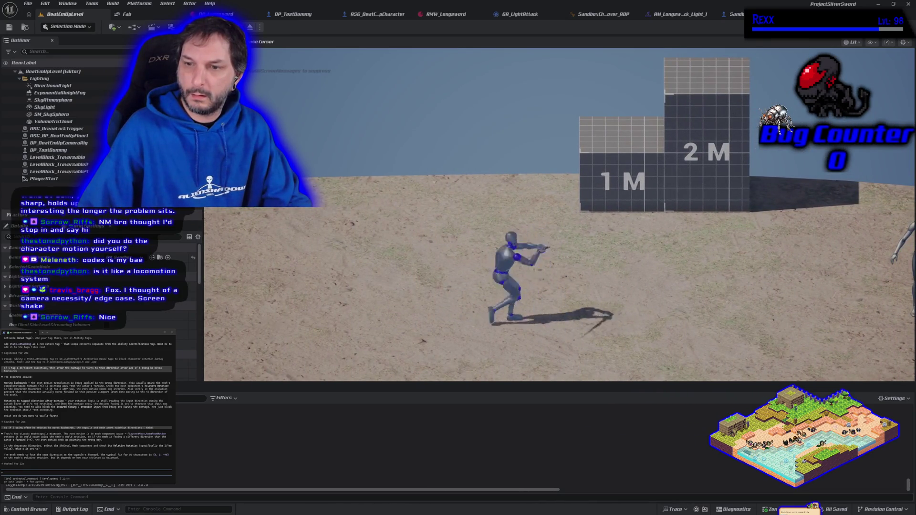
key(a)
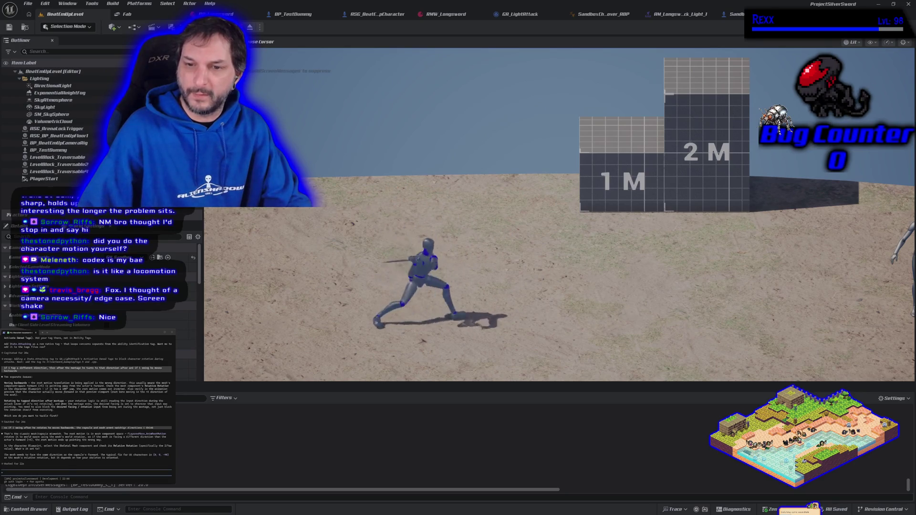
key(Escape)
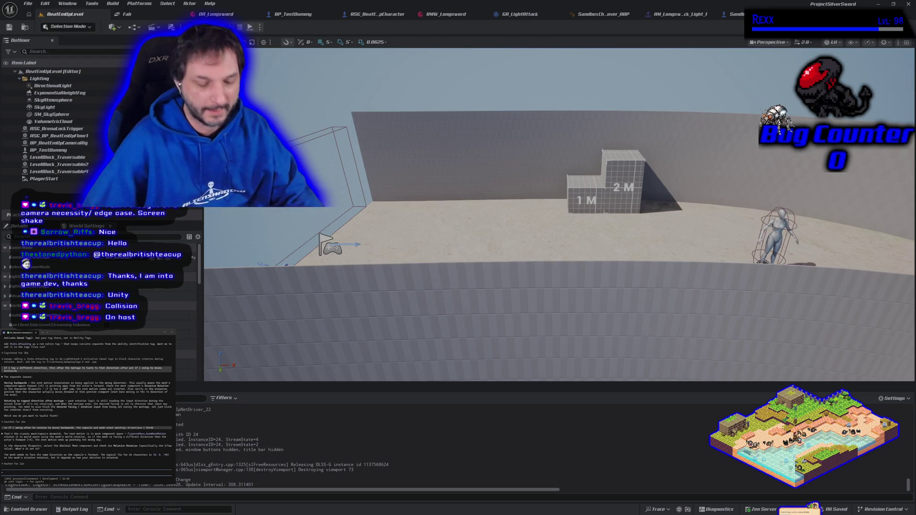
Step: Play-test again in fullscreen, running left and attacking, then stop and switch to Rider
key(alt+p)
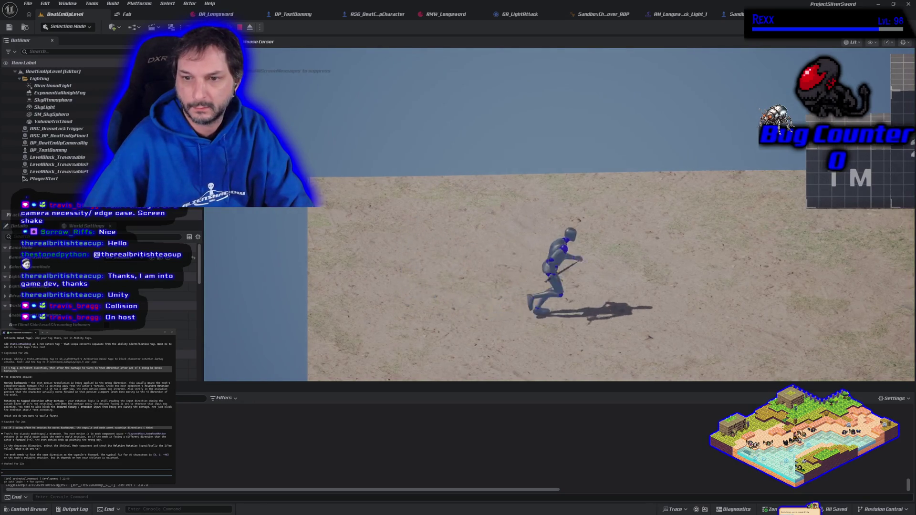
key(a)
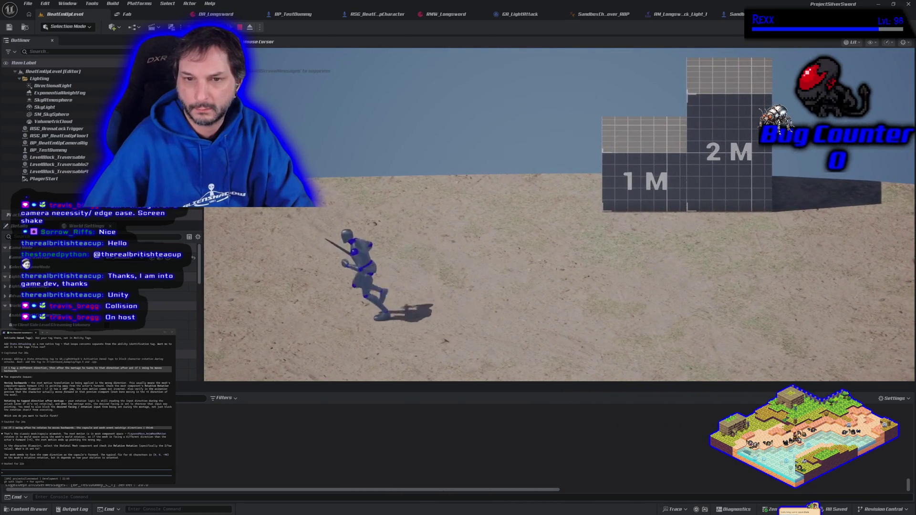
key(a)
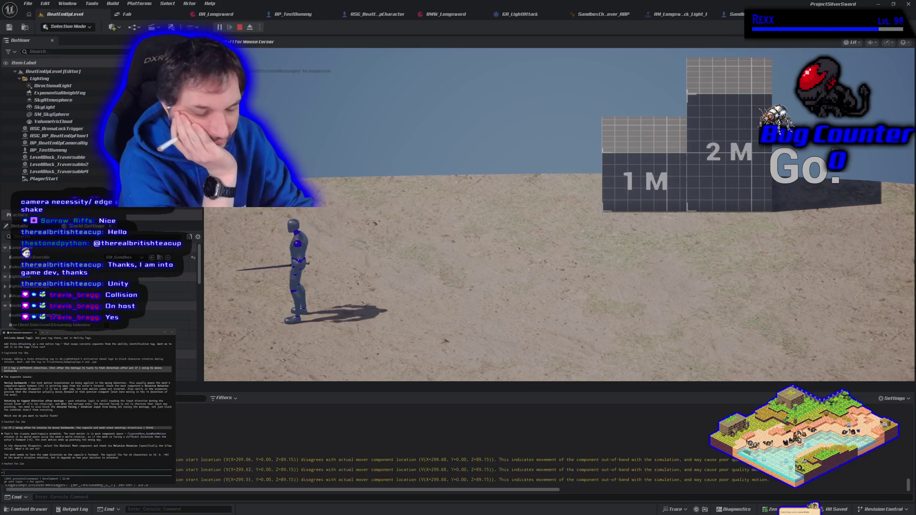
click(559, 214)
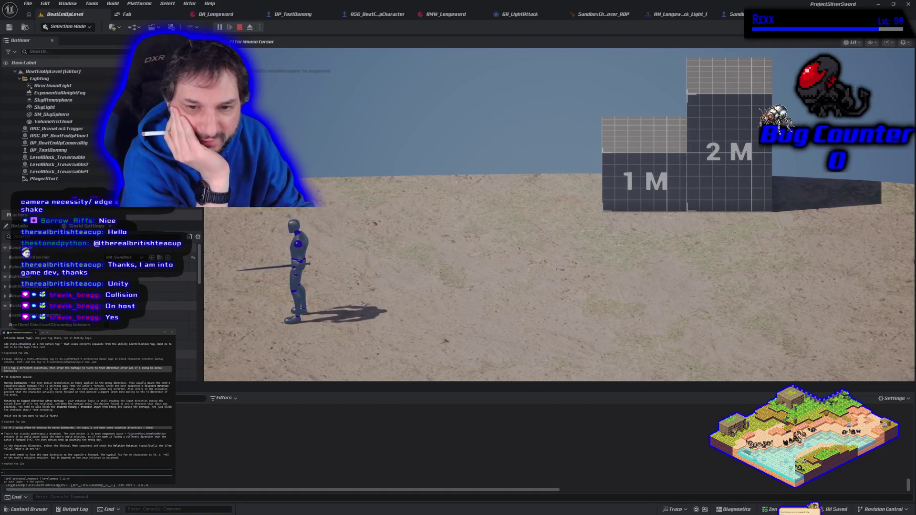
key(F11)
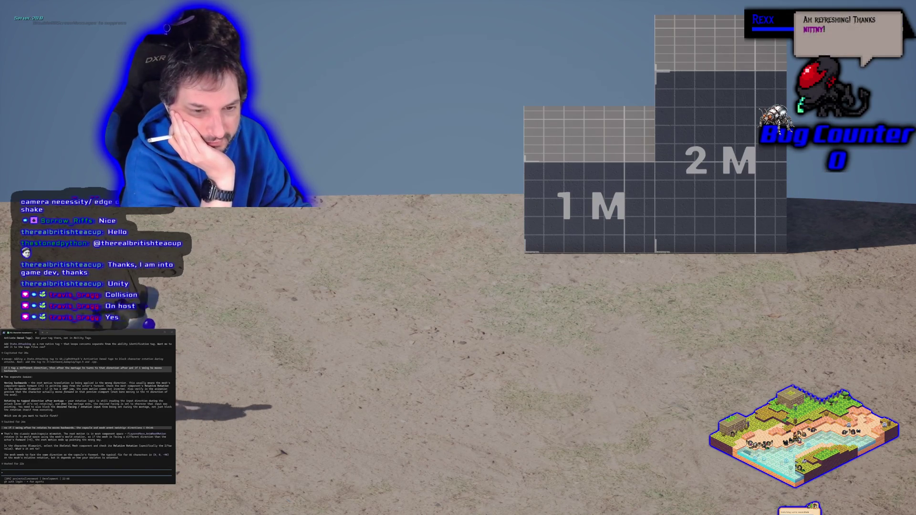
key(a)
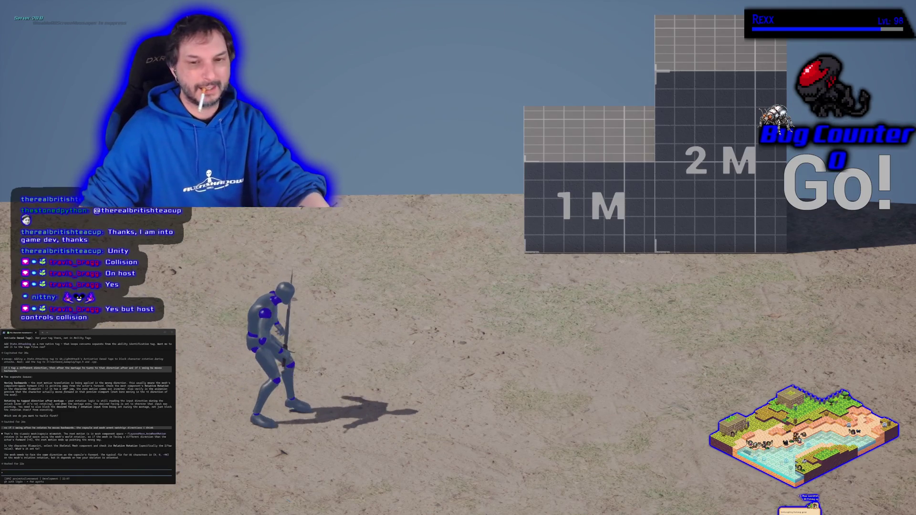
key(Escape)
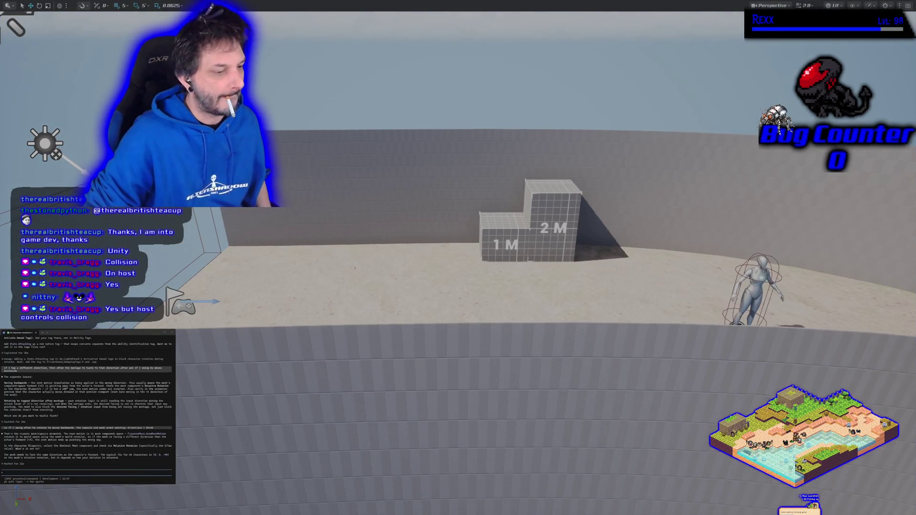
key(alt+Tab)
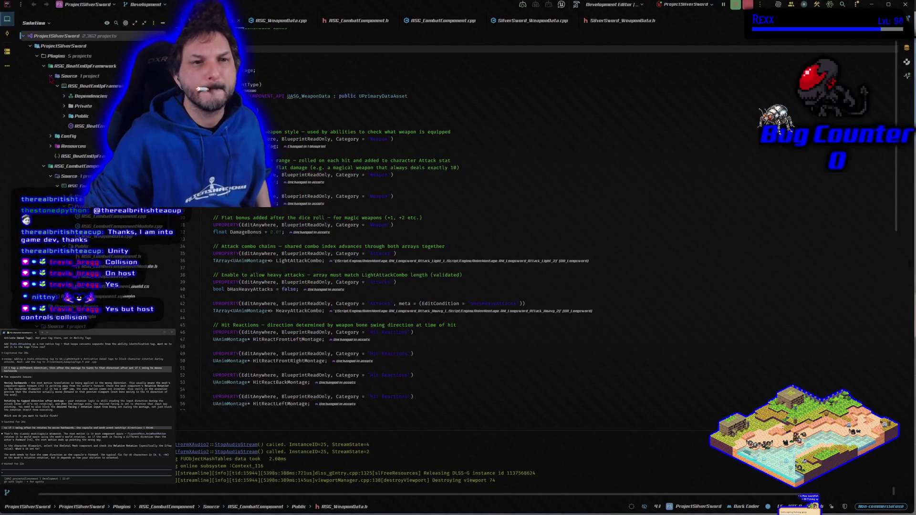
Step: Open the camera rig header, then ASG_BeatEmUpCameraComponent.h, from the Public folder
click(64, 117)
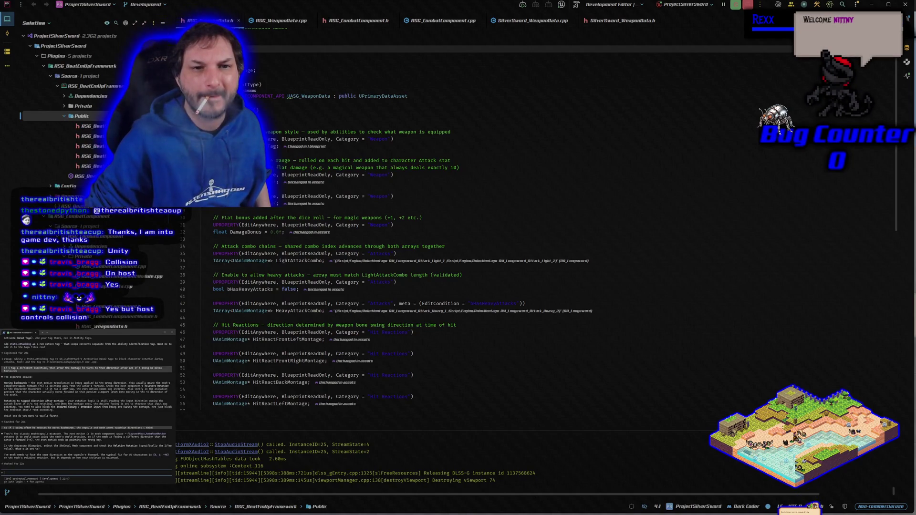
double_click(89, 146)
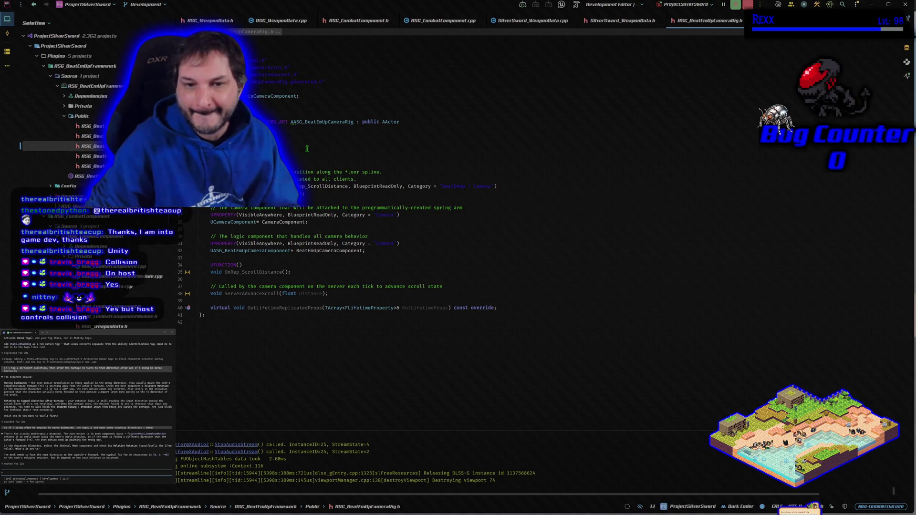
click(95, 136)
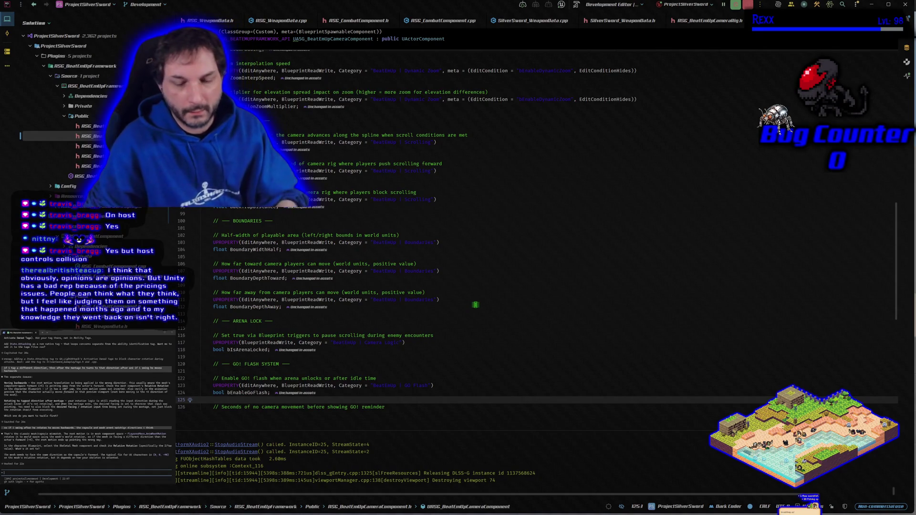
Step: Read through the header's dynamic zoom, scrolling, boundary and arena-lock properties
scroll(477, 306, down, 4)
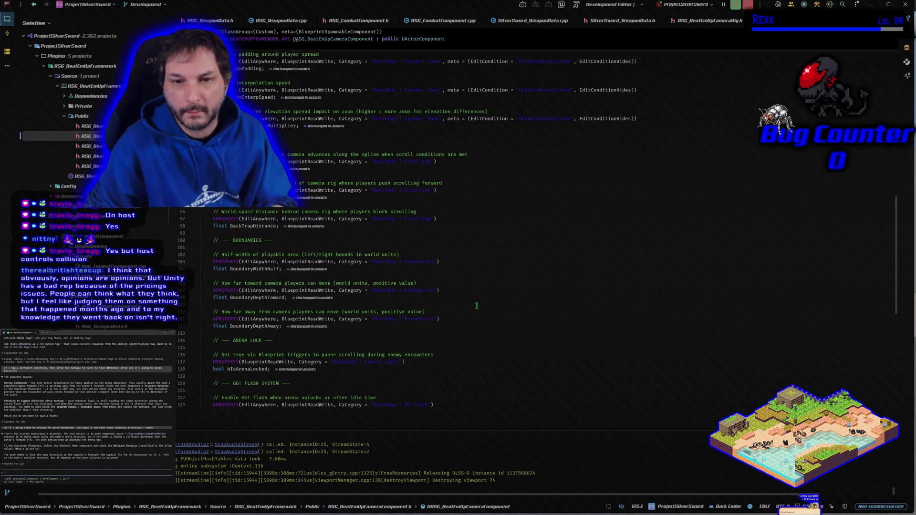
scroll(473, 307, down, 8)
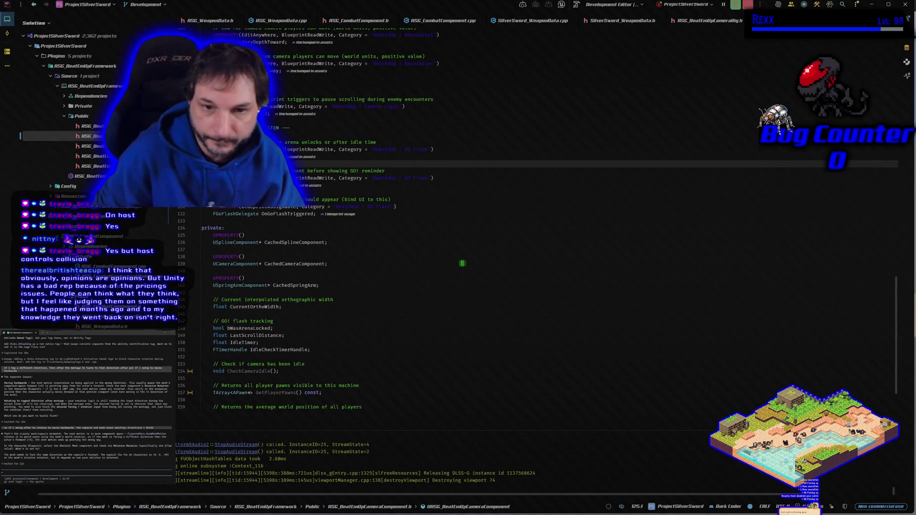
scroll(466, 267, down, 3)
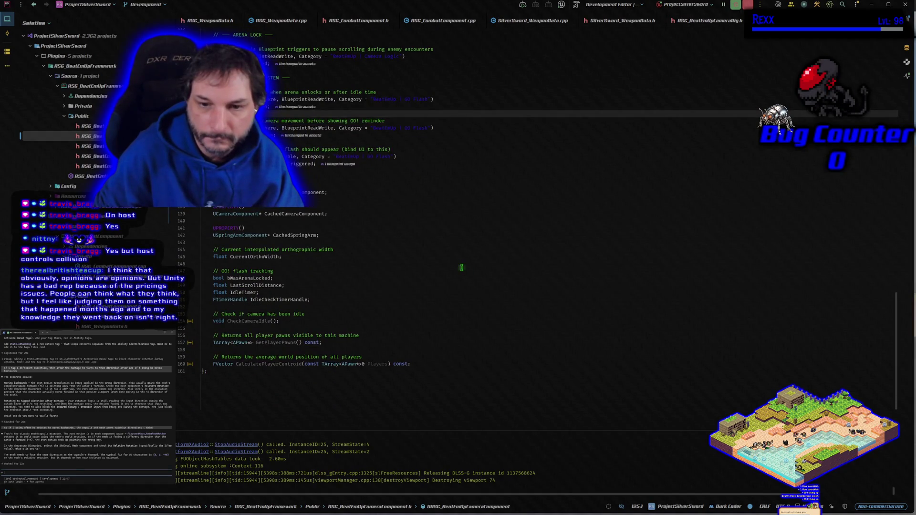
scroll(461, 268, up, 14)
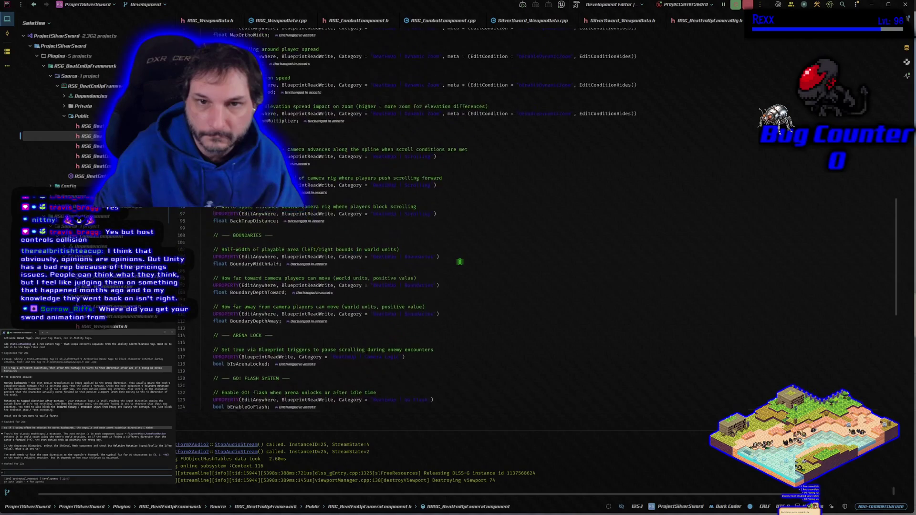
scroll(459, 262, up, 2)
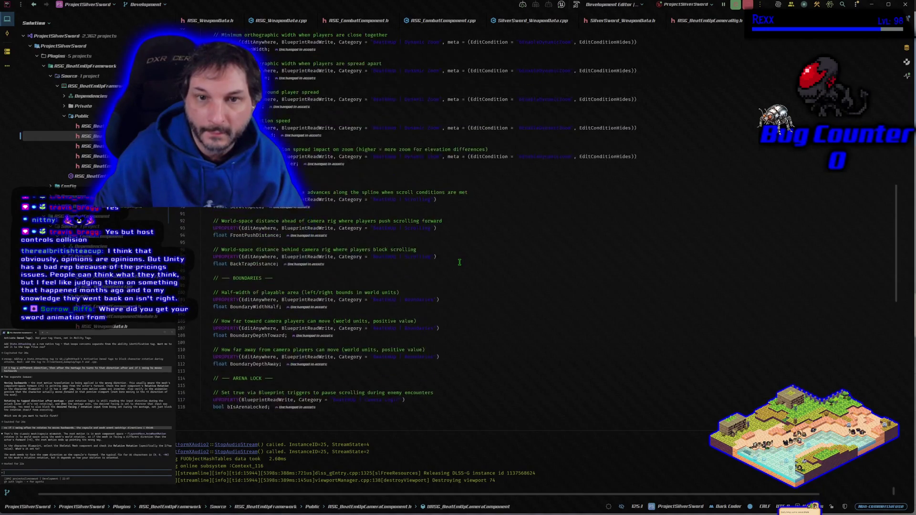
scroll(460, 262, up, 6)
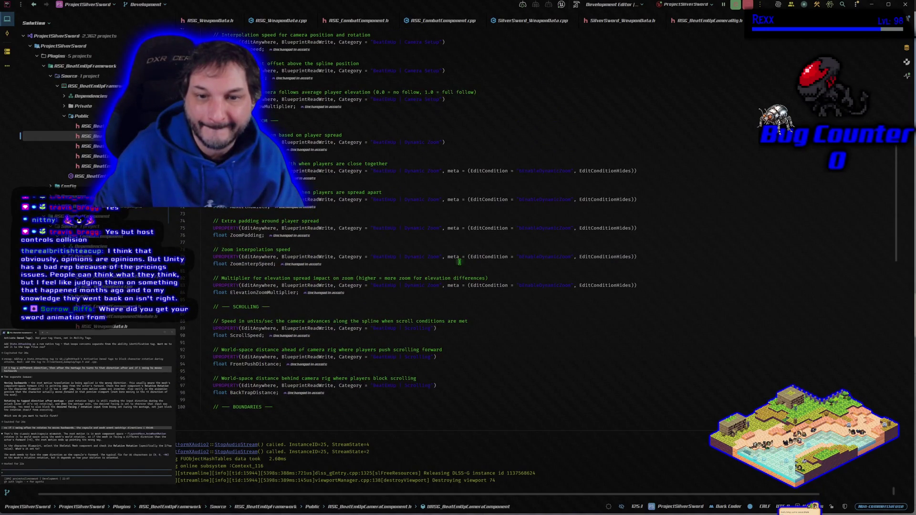
scroll(459, 261, up, 2)
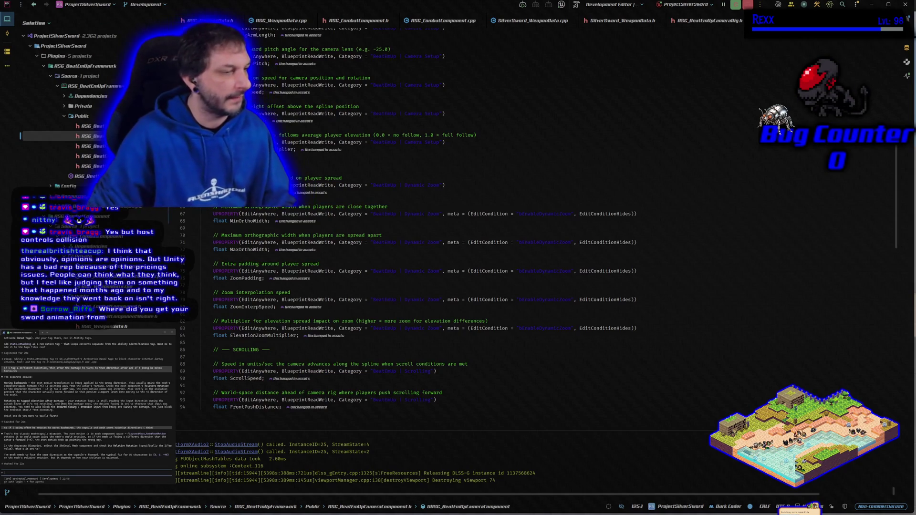
key(alt+Tab)
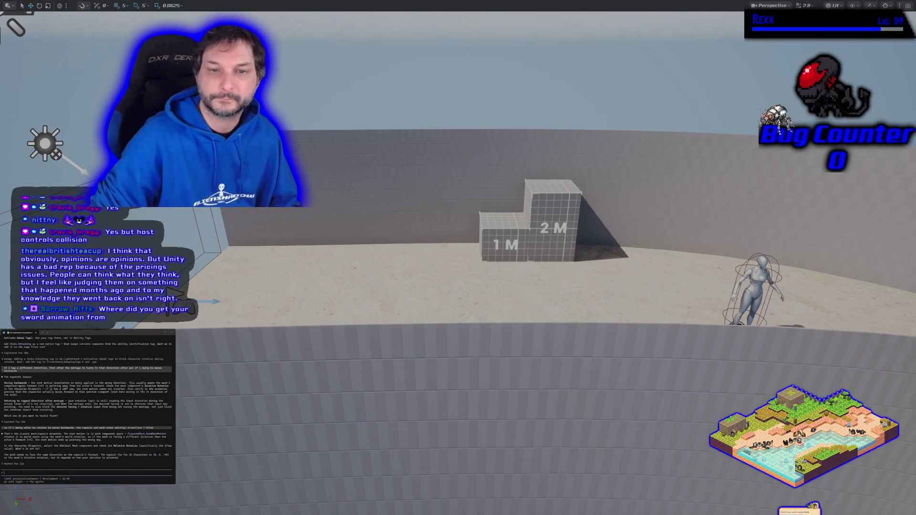
Step: Run a quick play test walking right and swinging the sword, then return to Rider
key(alt+p)
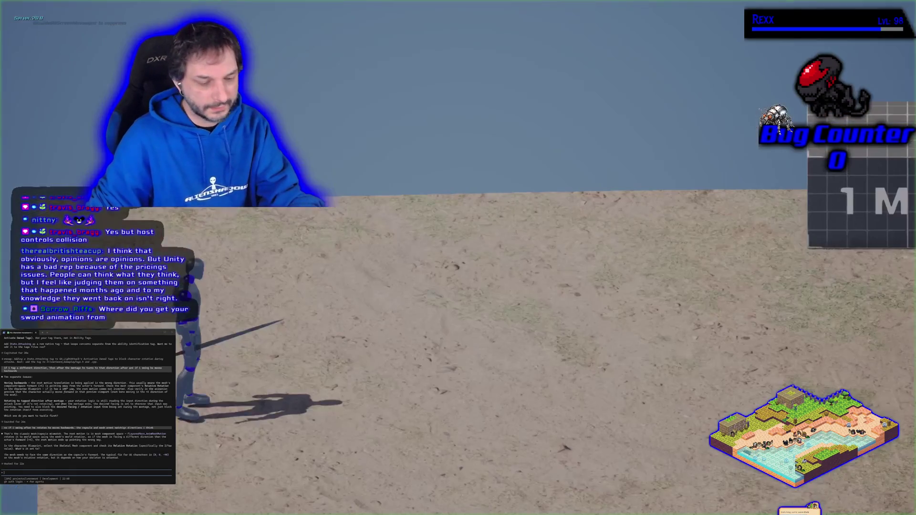
key(d)
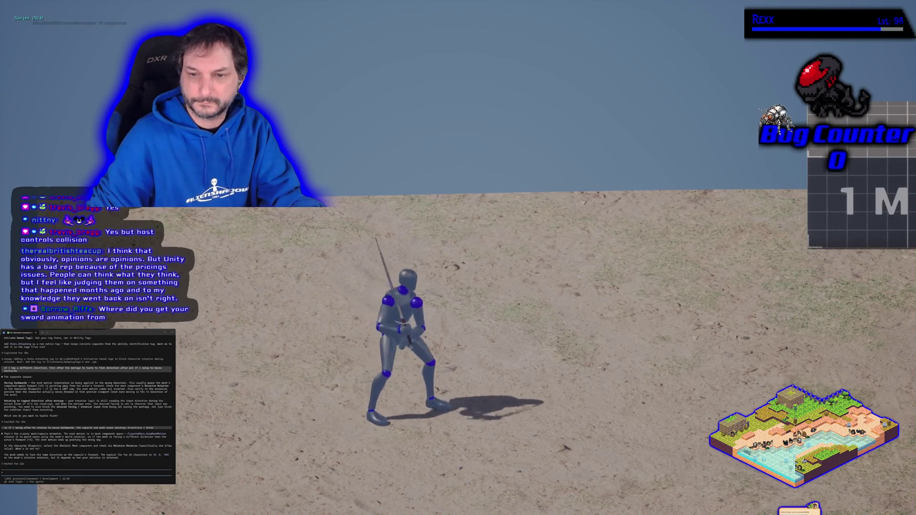
key(Escape)
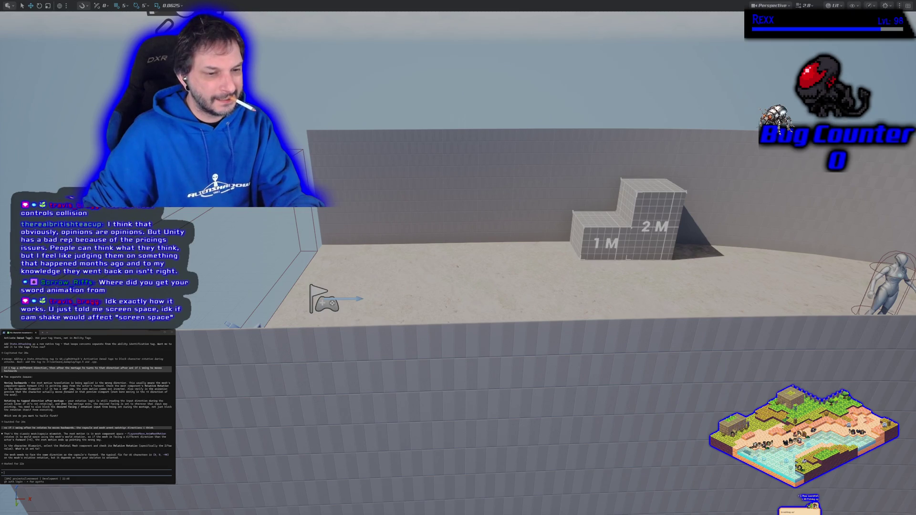
key(alt+Tab)
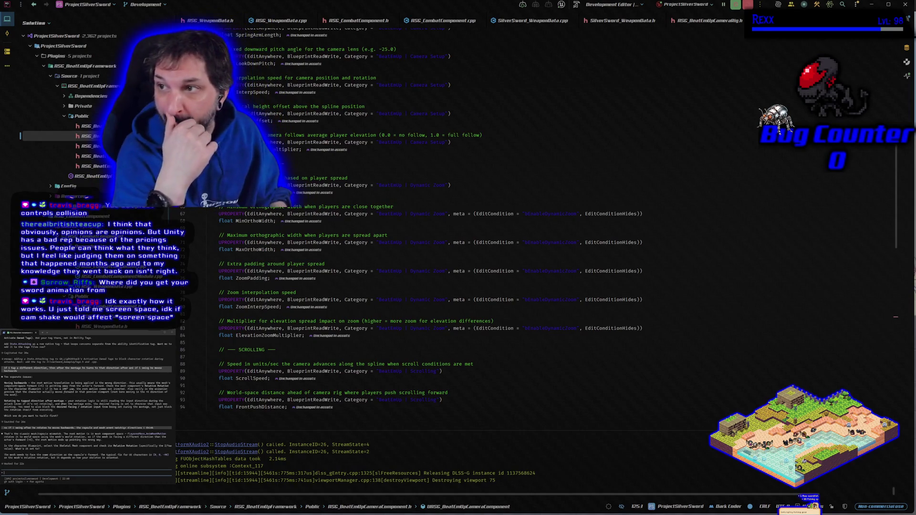
Step: Open ASG_BeatEmUpCameraComponent.cpp and read its constructor, BeginPlay and CheckCameraIdle code
key(ctrl+alt+Home)
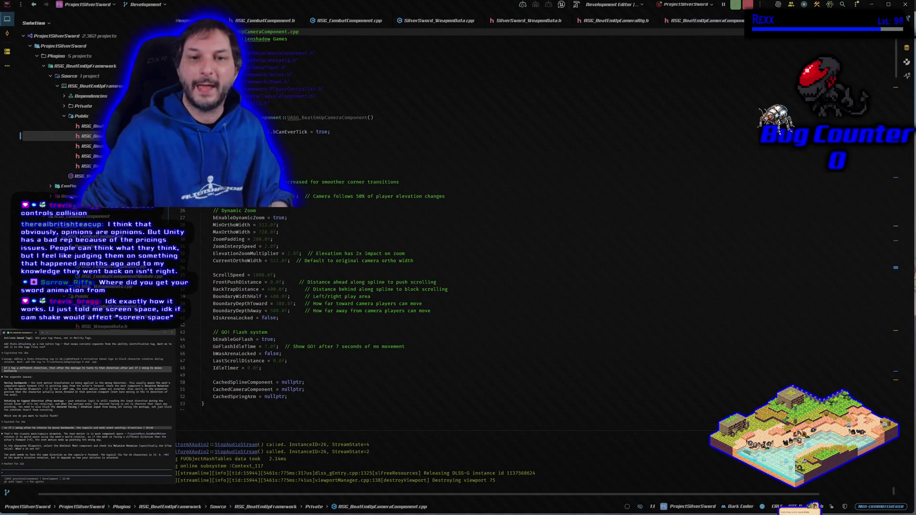
scroll(514, 297, down, 3)
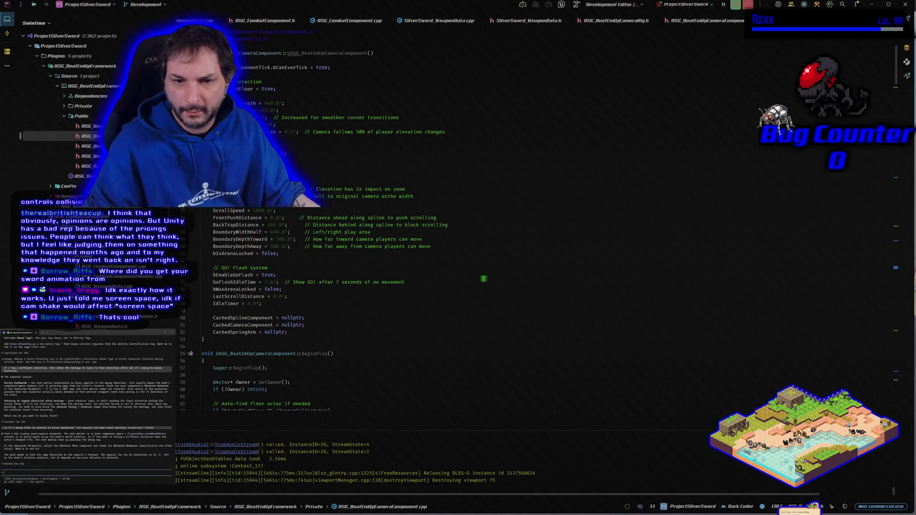
scroll(483, 279, down, 12)
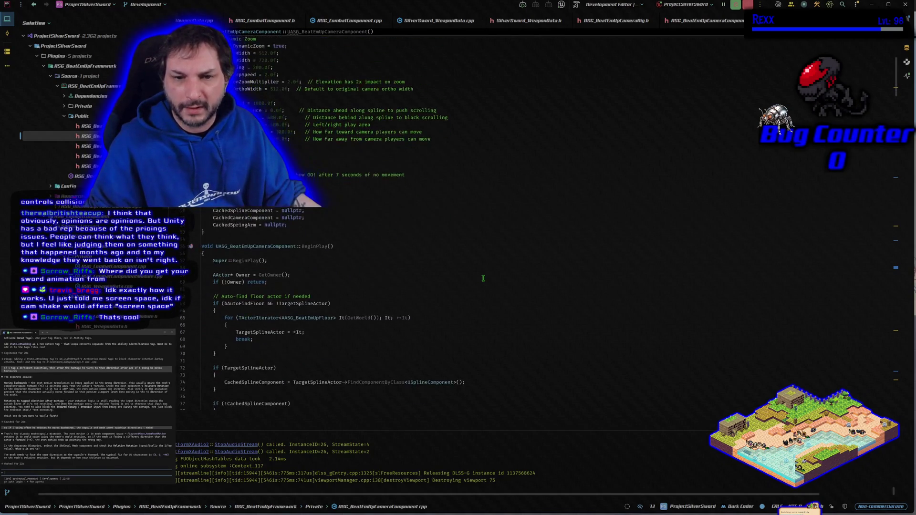
scroll(483, 279, down, 3)
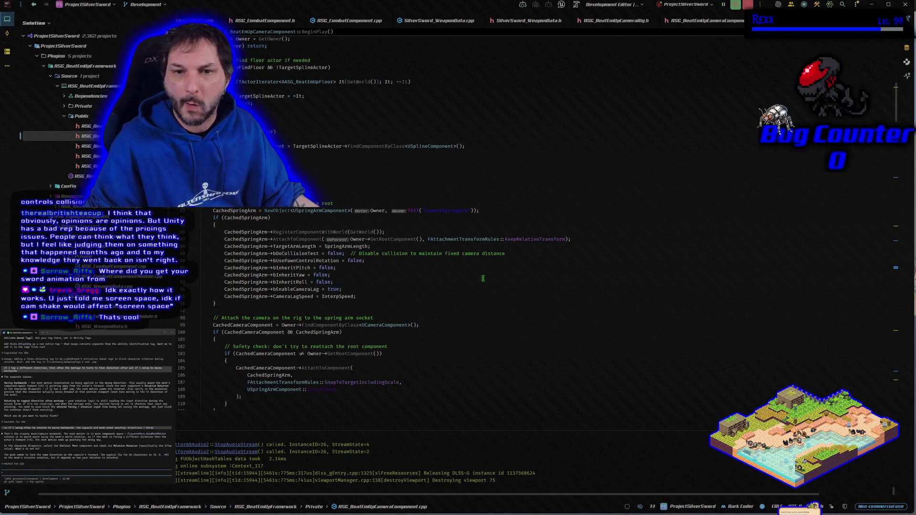
scroll(483, 278, down, 10)
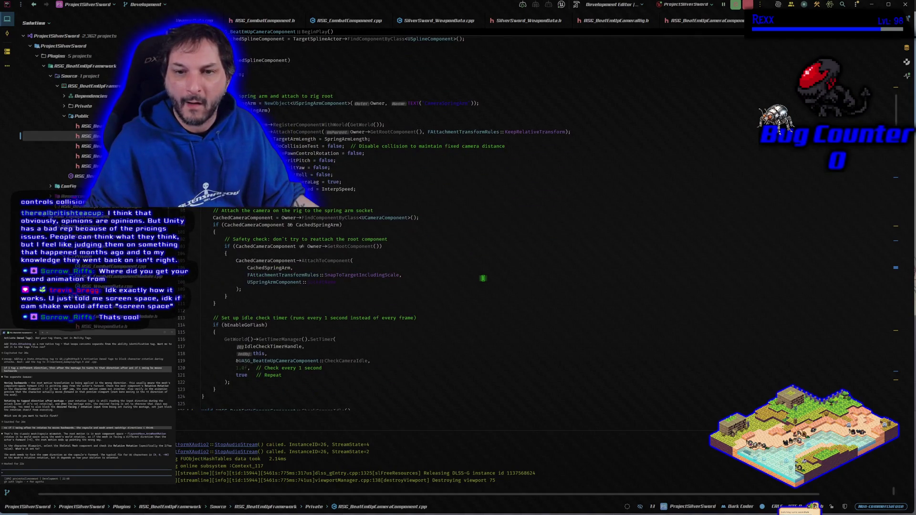
scroll(483, 278, down, 8)
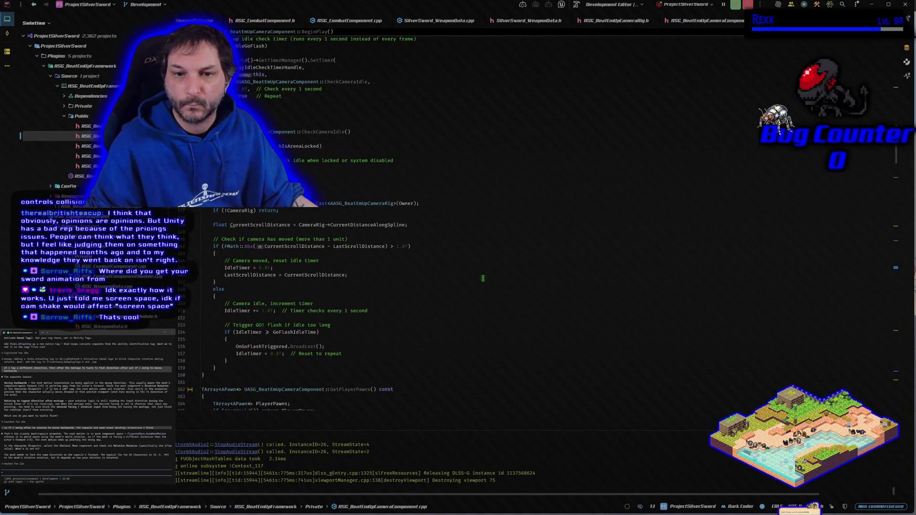
scroll(483, 278, down, 5)
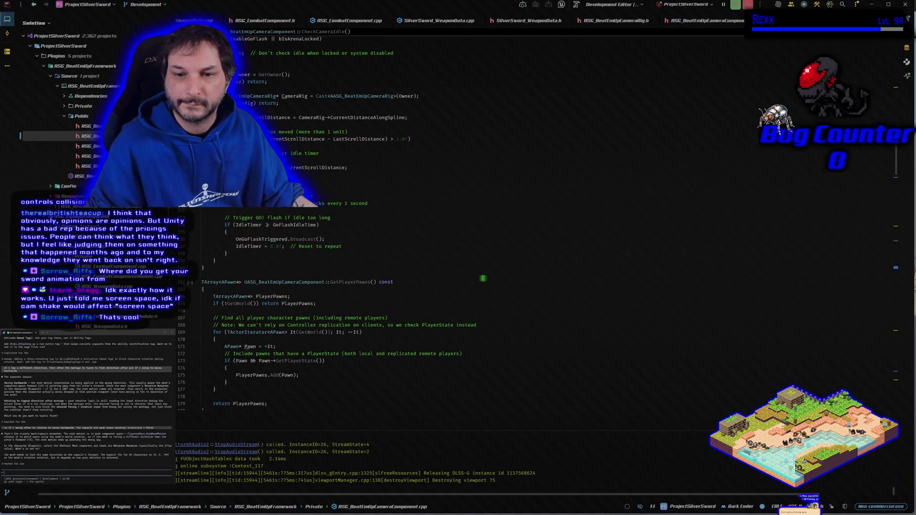
scroll(483, 278, down, 10)
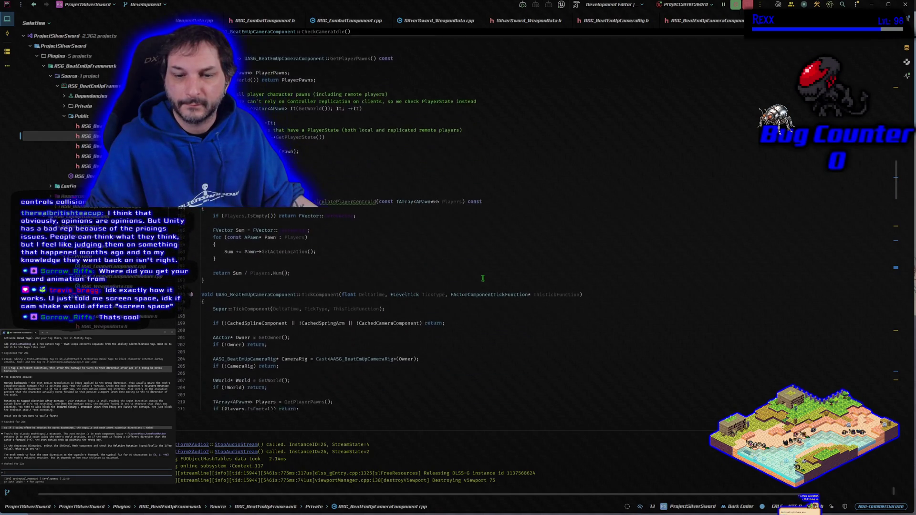
scroll(483, 278, down, 5)
scroll(483, 278, down, 5)
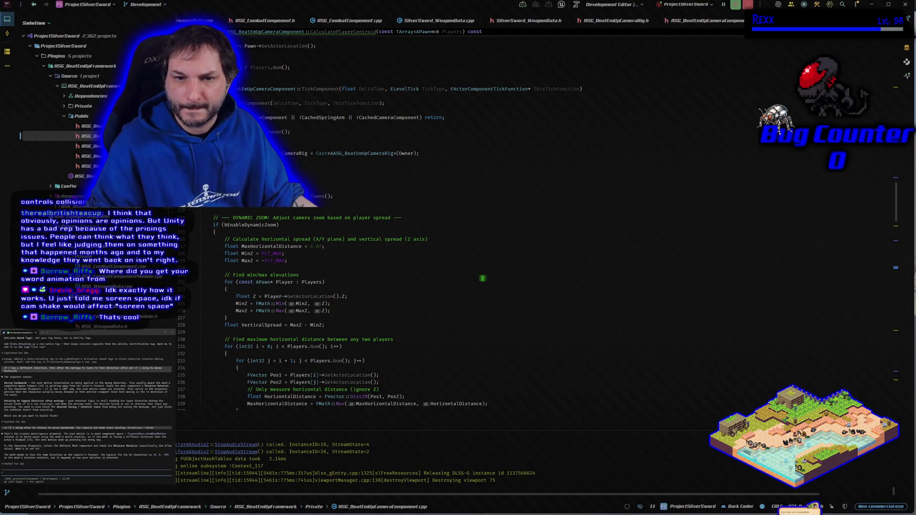
Step: Review TickComponent's orthographic width interpolation and ScaleFactor boundary scaling
scroll(483, 278, down, 3)
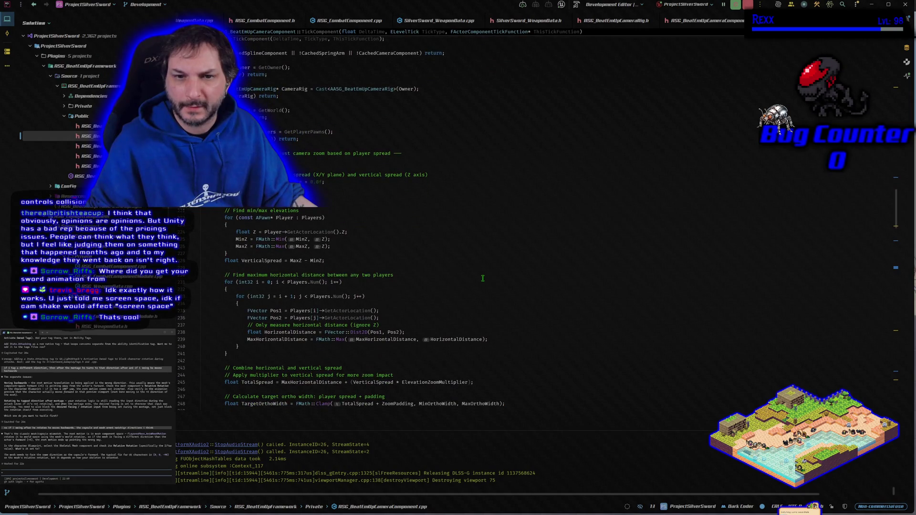
scroll(482, 279, down, 5)
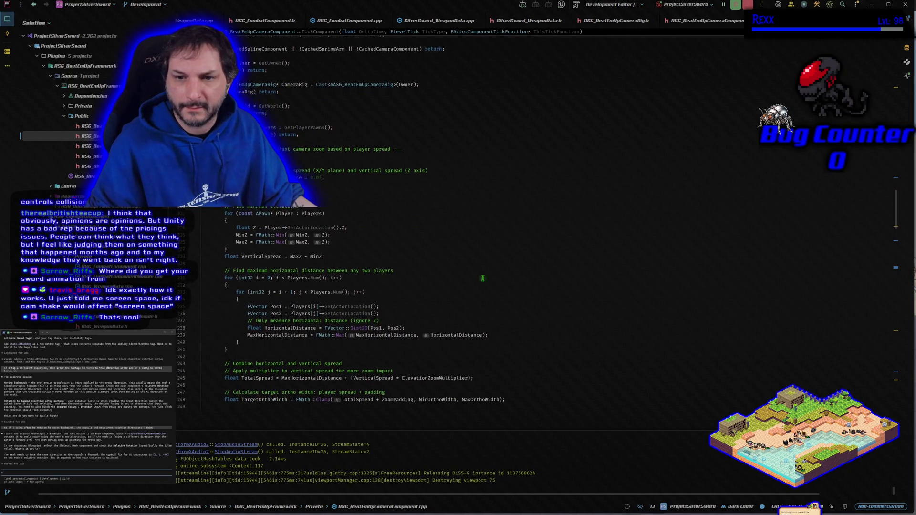
scroll(534, 293, down, 4)
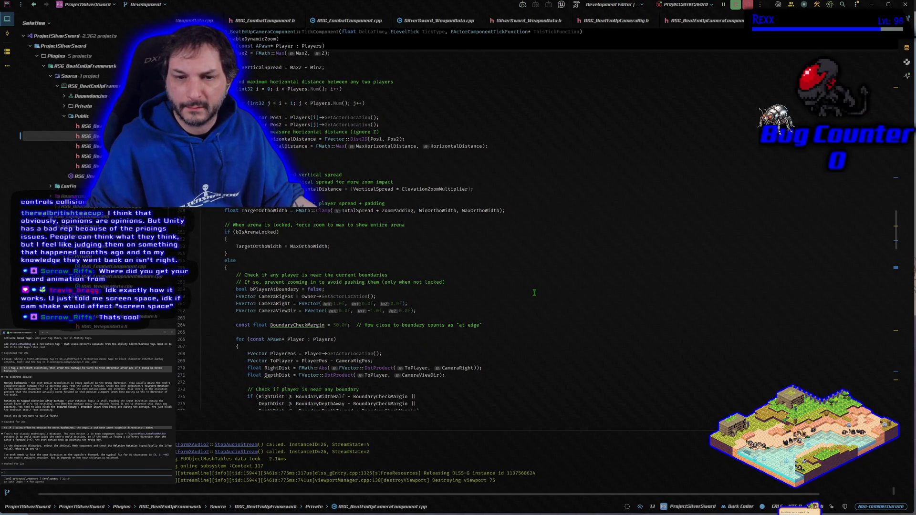
scroll(534, 293, down, 2)
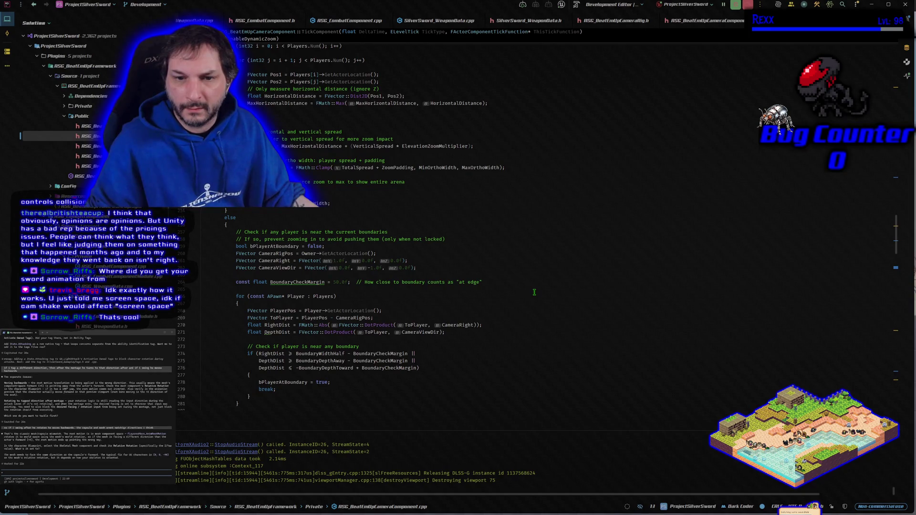
scroll(534, 292, down, 6)
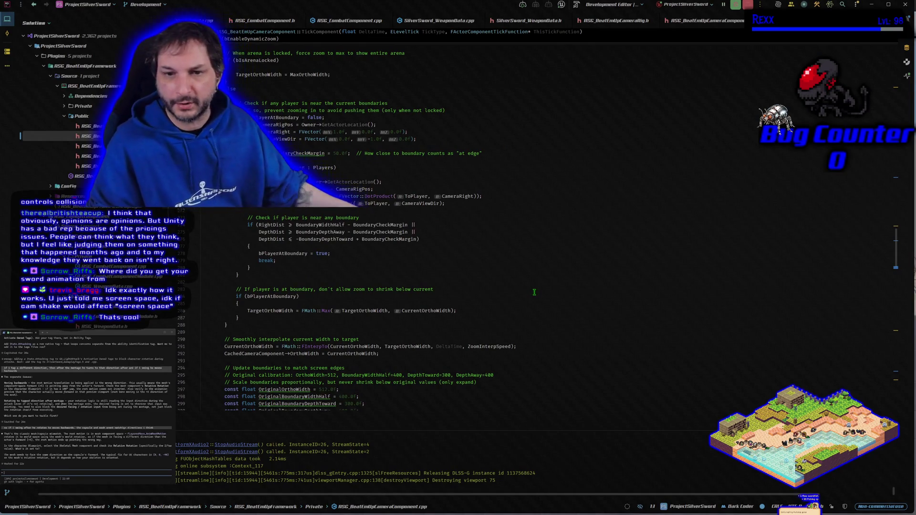
scroll(517, 302, down, 4)
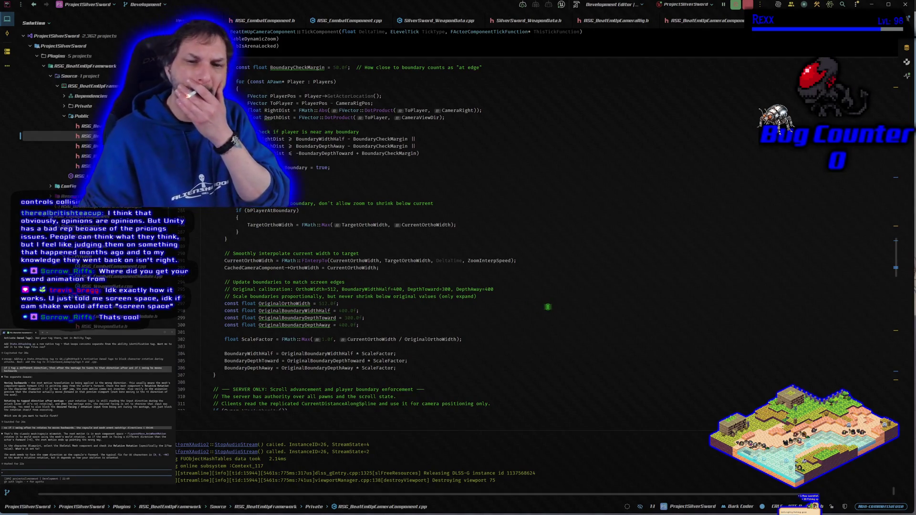
scroll(548, 306, down, 4)
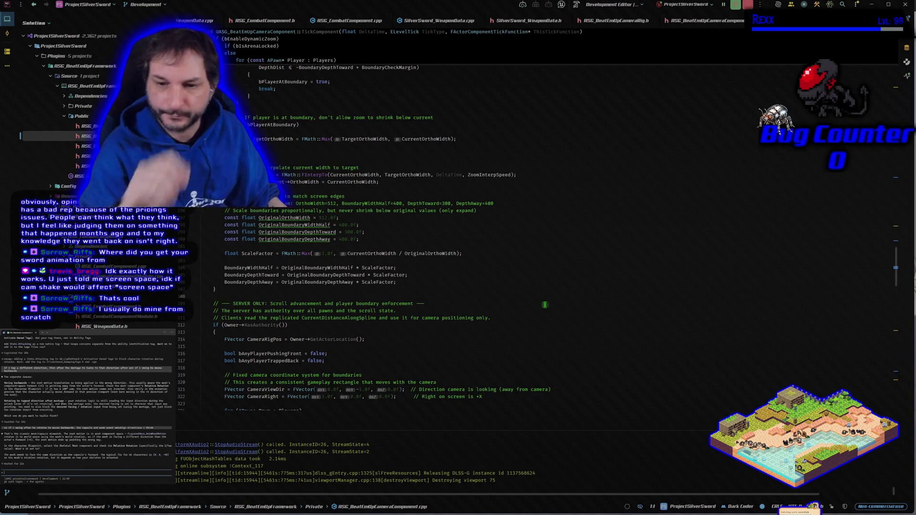
Step: Scroll down to the left/right and depth player-clamping code, clicking around lines 360–361
scroll(545, 304, down, 3)
scroll(526, 301, down, 4)
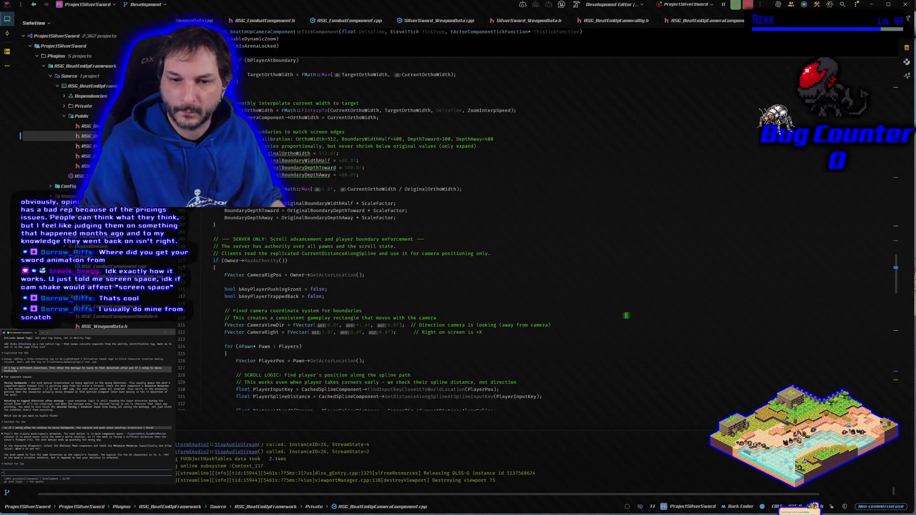
scroll(627, 315, down, 2)
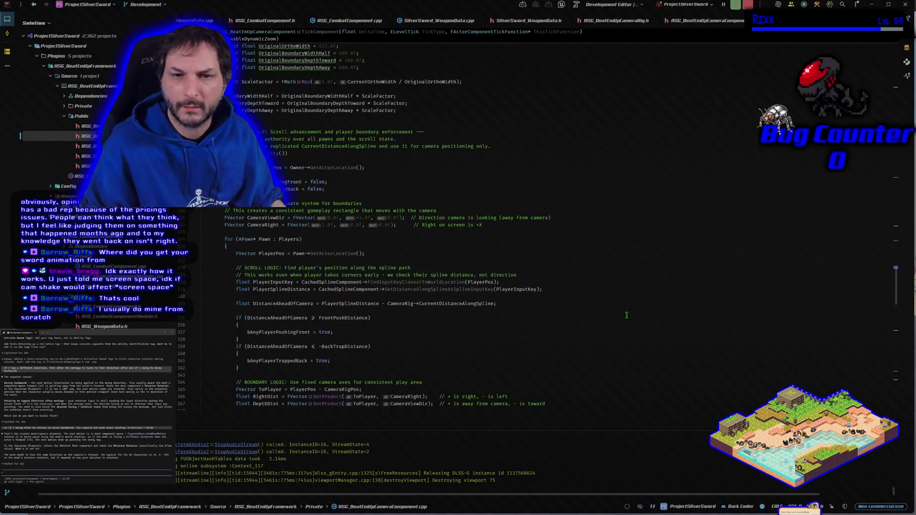
scroll(678, 236, down, 2)
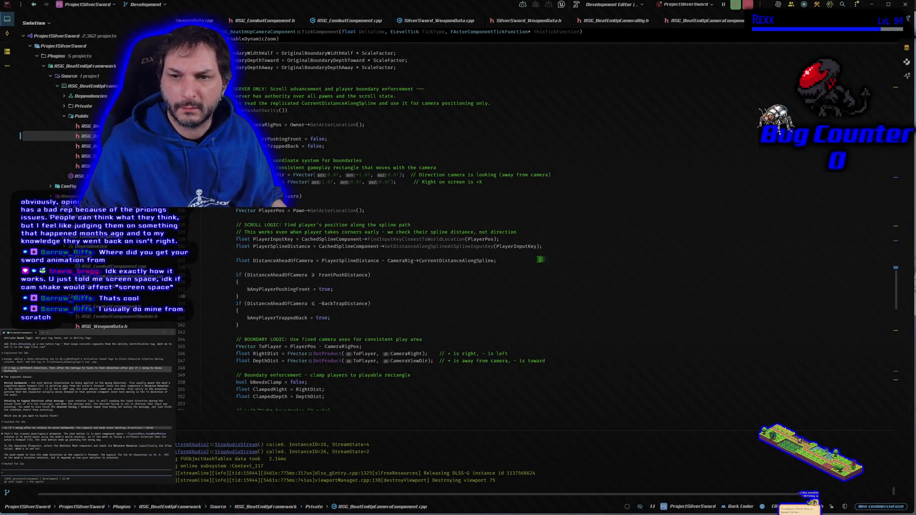
scroll(231, 254, down, 4)
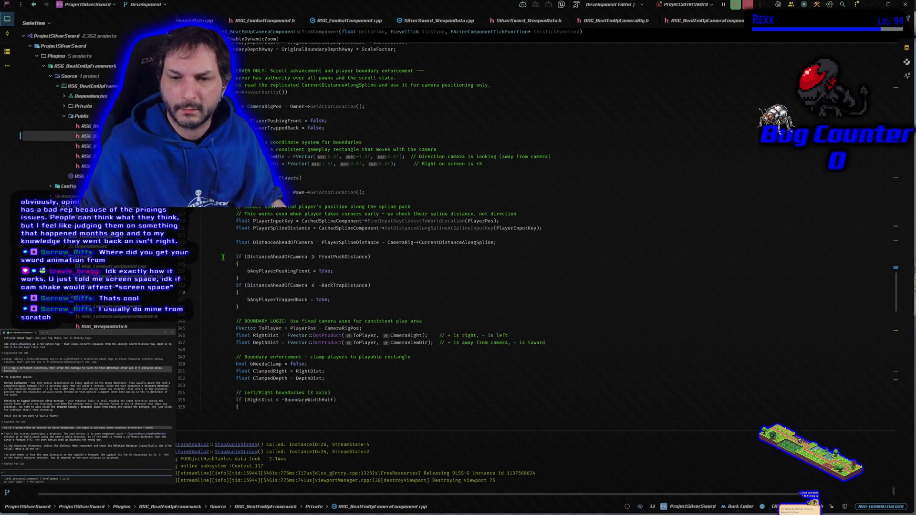
scroll(220, 261, down, 1)
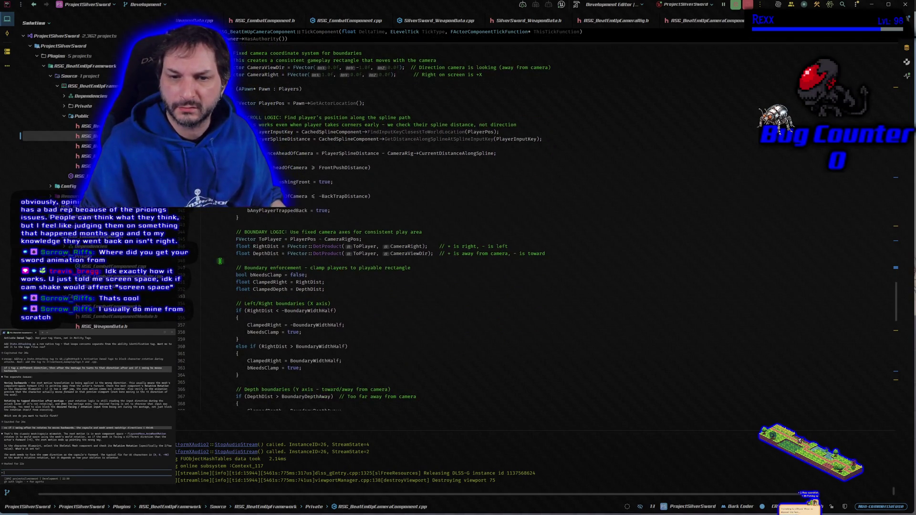
scroll(220, 261, down, 4)
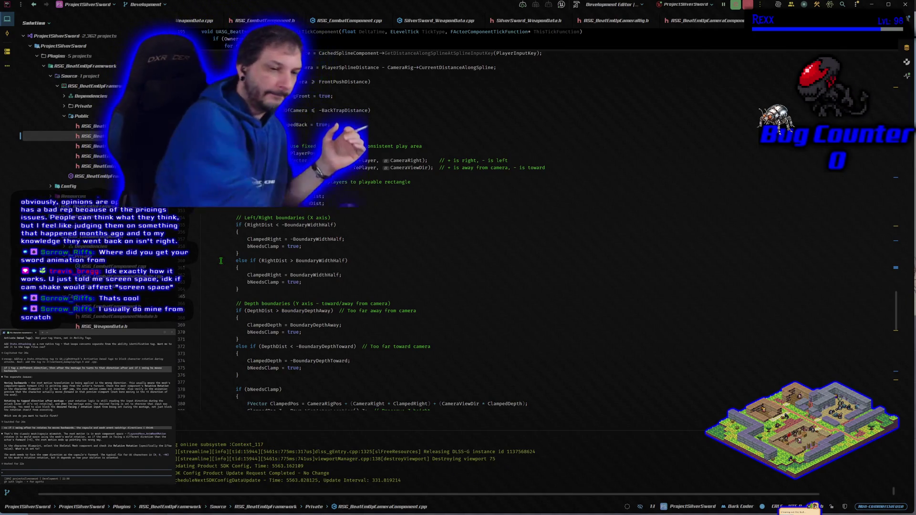
click(221, 260)
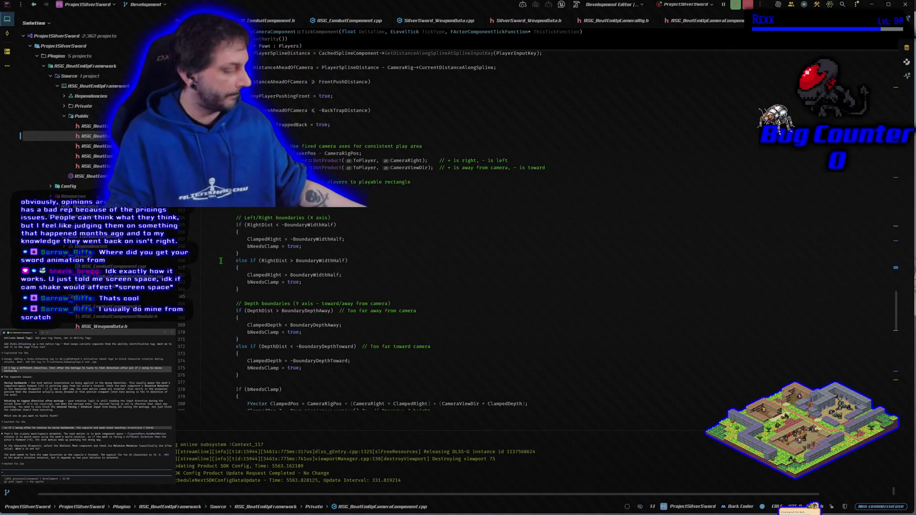
click(221, 261)
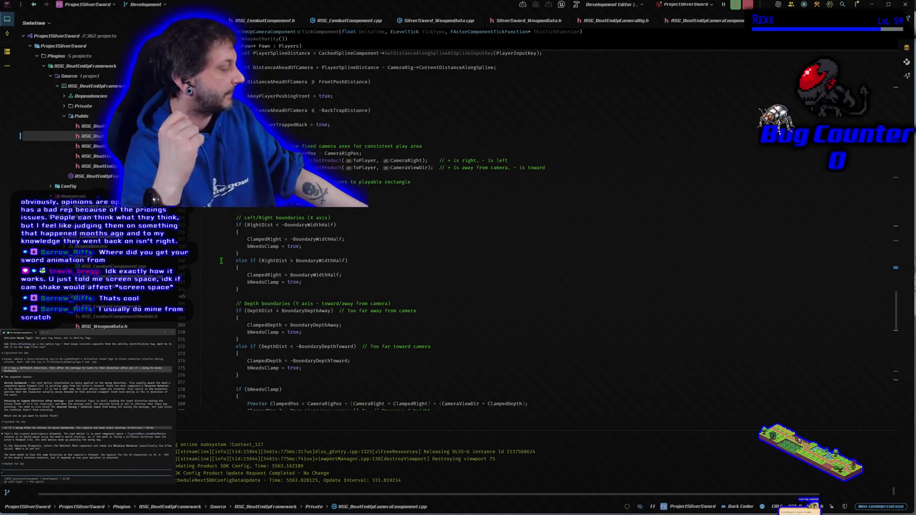
click(221, 260)
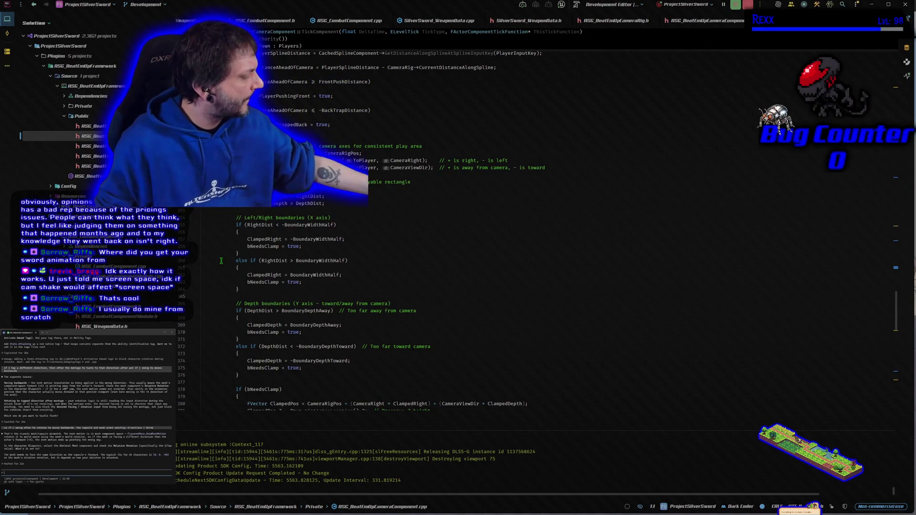
click(221, 261)
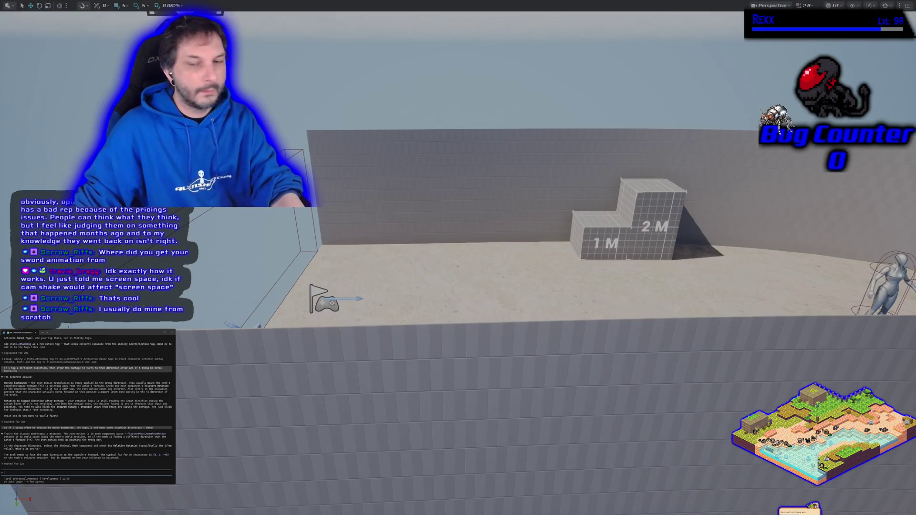
Step: Focus on the sword mannequin and reframe it beside the 1M and 2M step blocks
key(f)
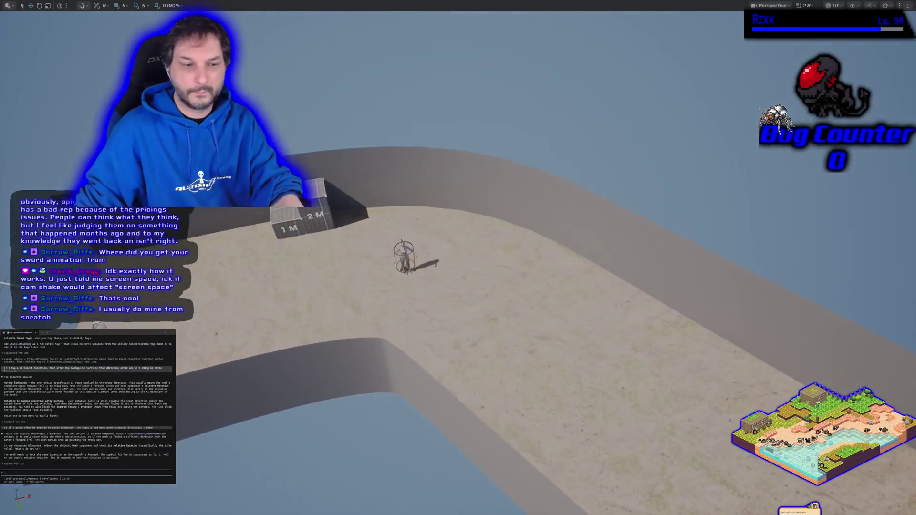
scroll(458, 257, down, 5)
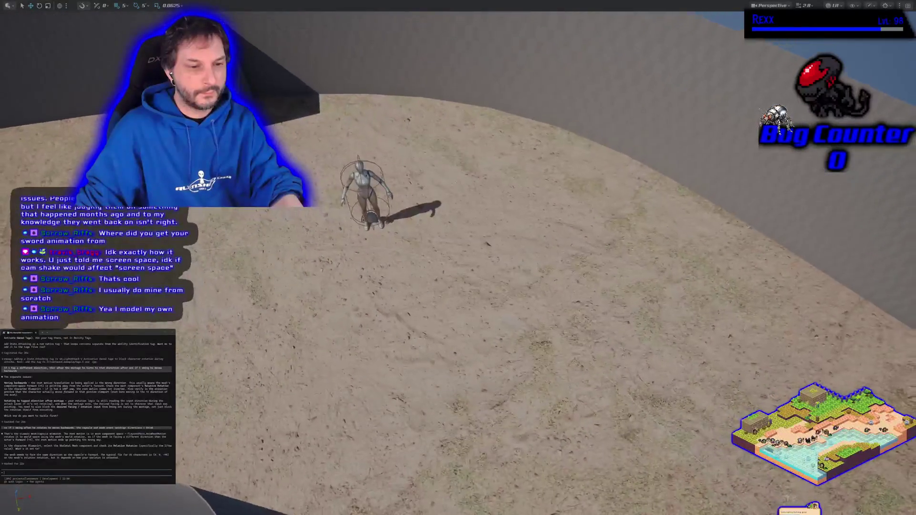
drag(496, 267, 453, 267)
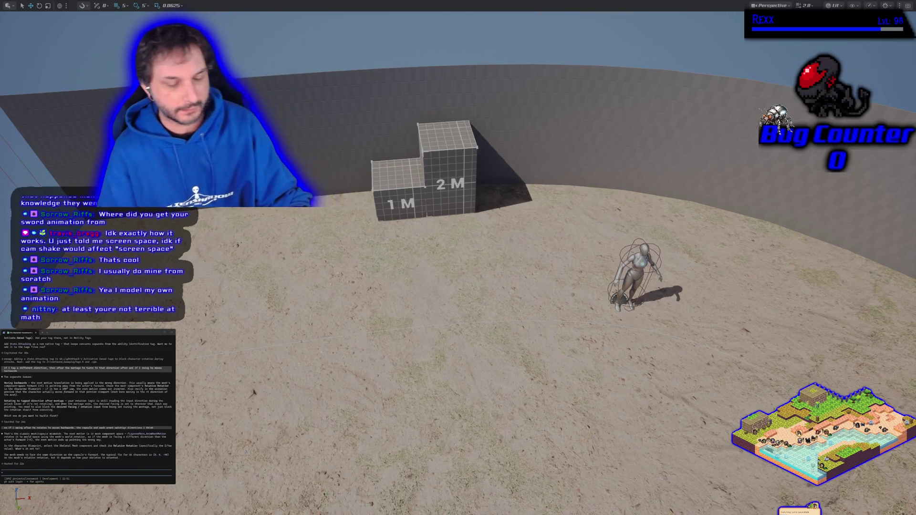
Step: Fly along the winding walled sand corridor, ending overhead at the bend by the 1M/2M blocks
scroll(612, 276, down, 10)
scroll(612, 276, up, 10)
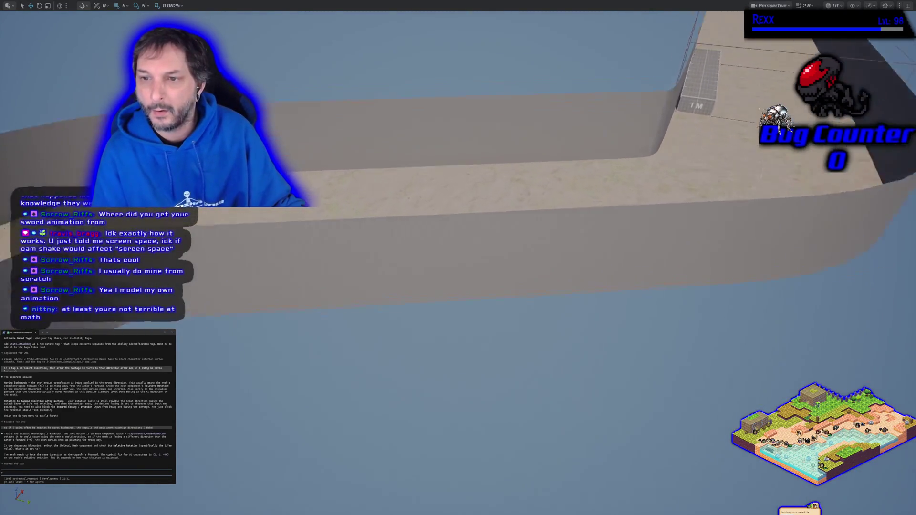
scroll(470, 116, down, 8)
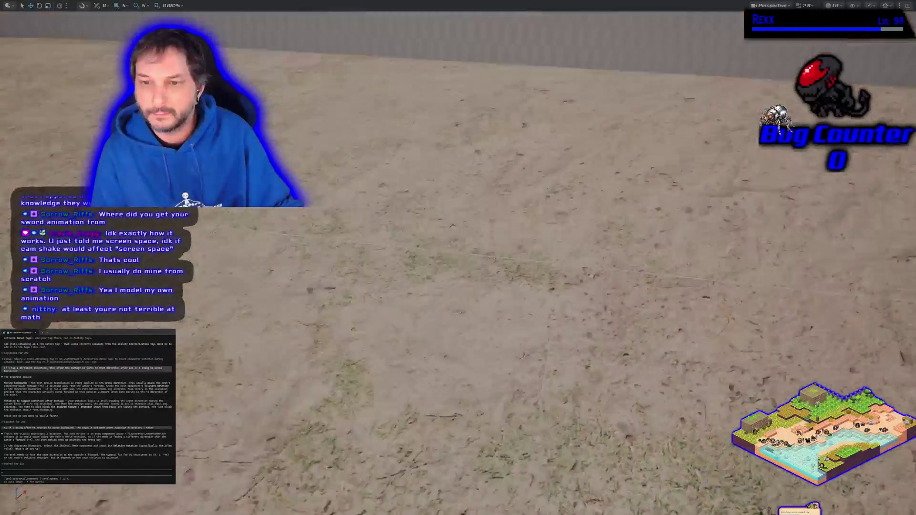
scroll(470, 116, up, 10)
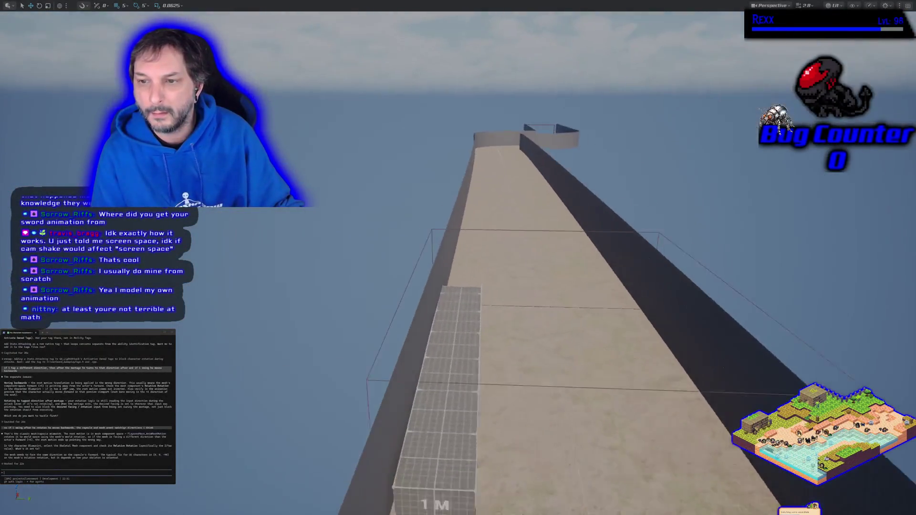
scroll(470, 116, down, 8)
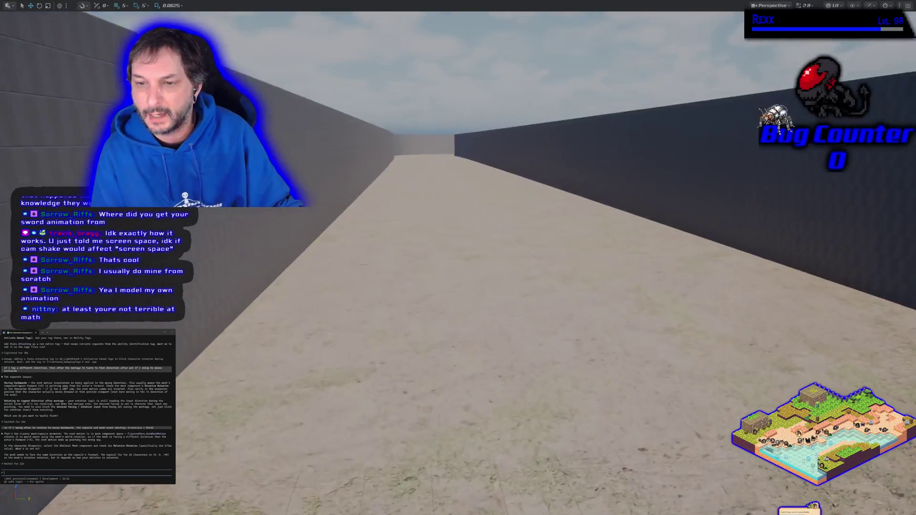
scroll(470, 116, up, 5)
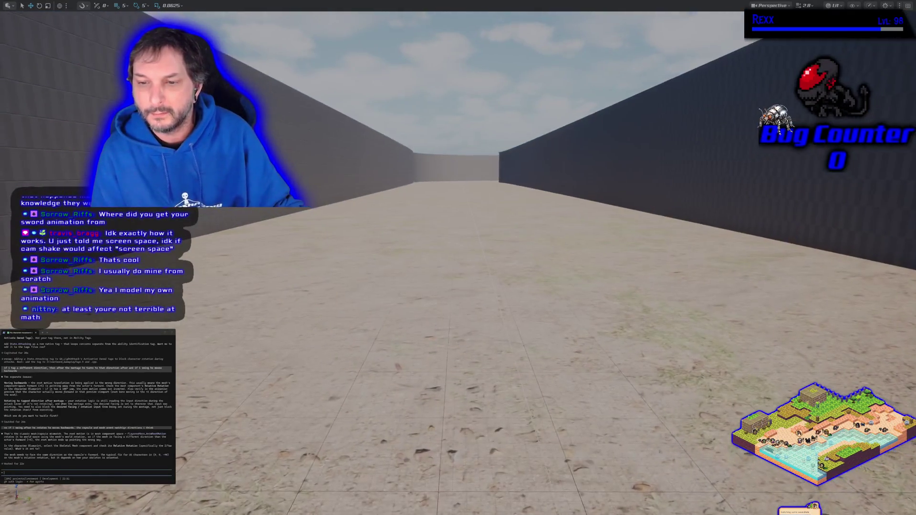
scroll(470, 116, up, 6)
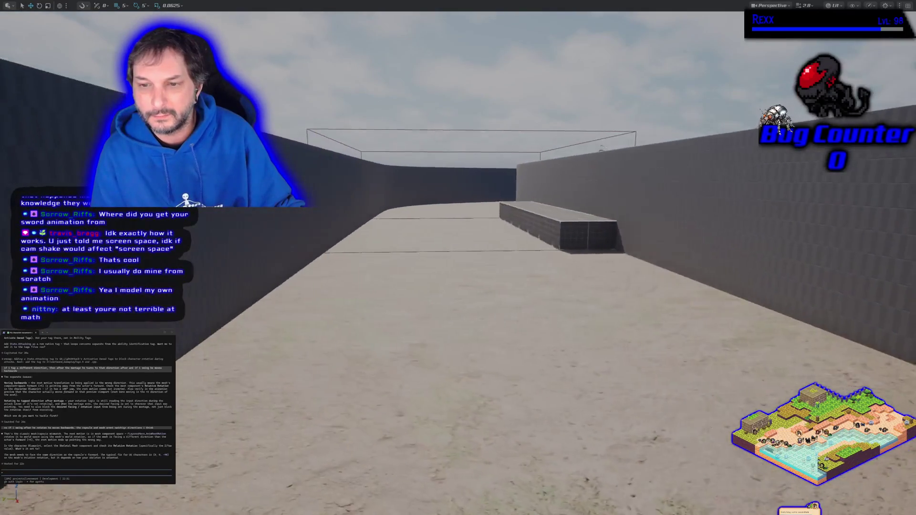
scroll(471, 116, up, 5)
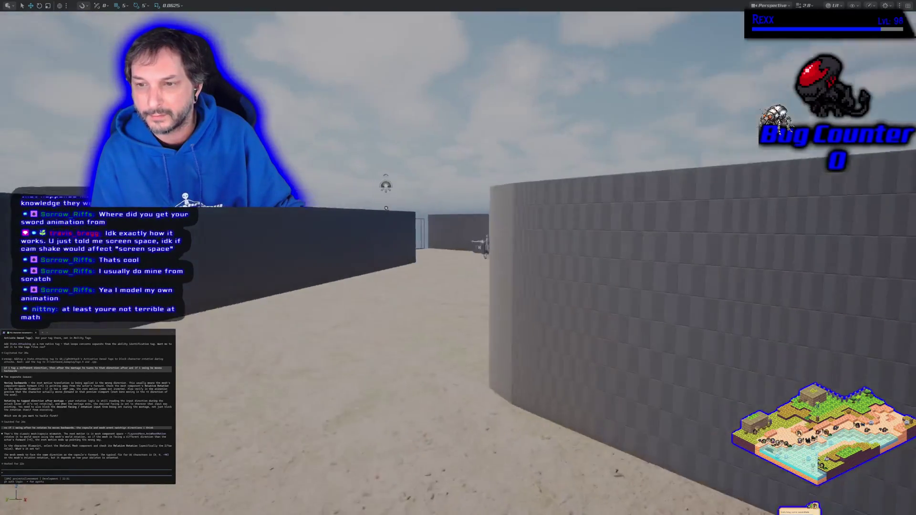
scroll(458, 258, up, 6)
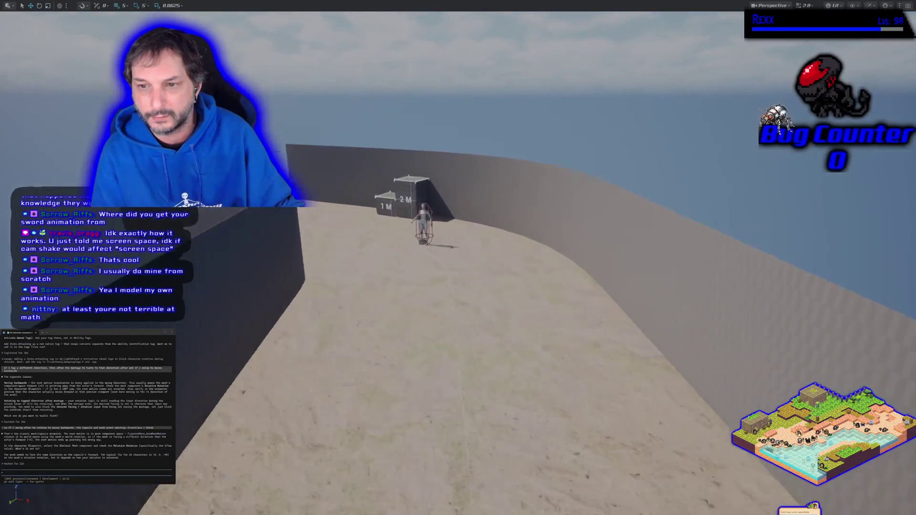
scroll(458, 257, down, 10)
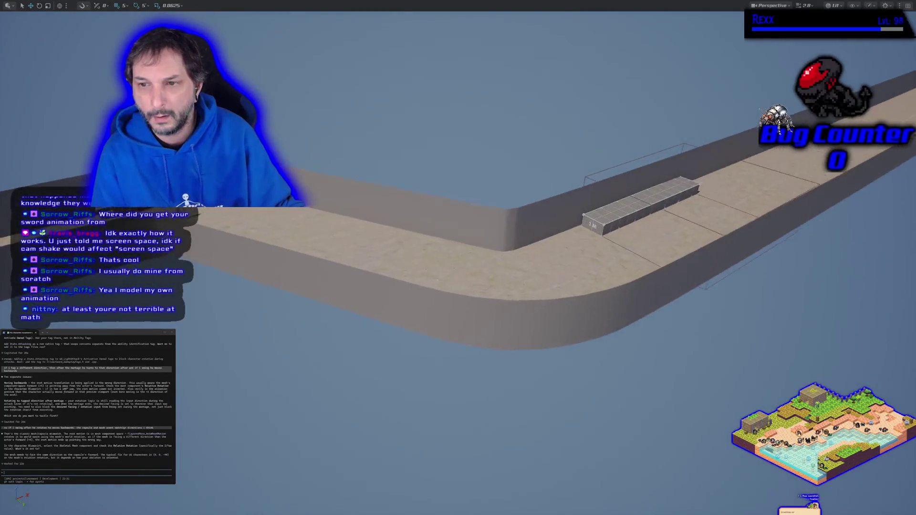
scroll(458, 258, up, 8)
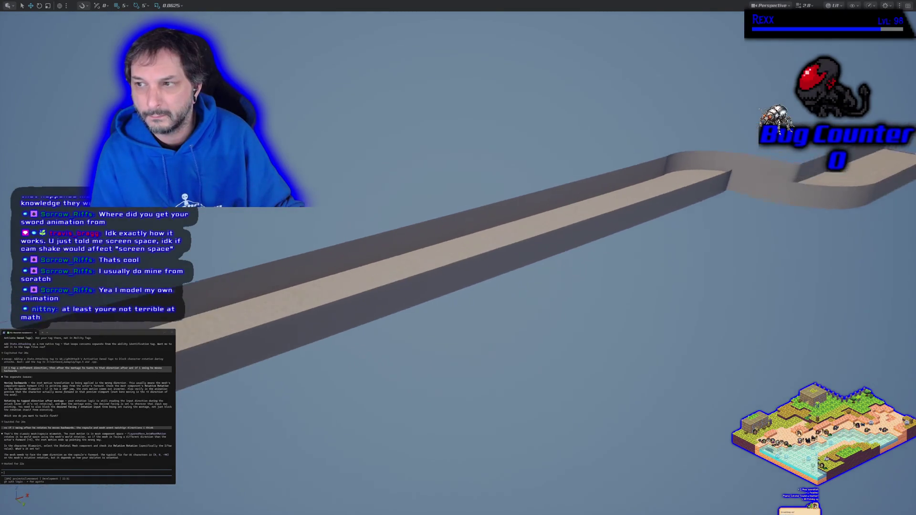
scroll(459, 258, up, 8)
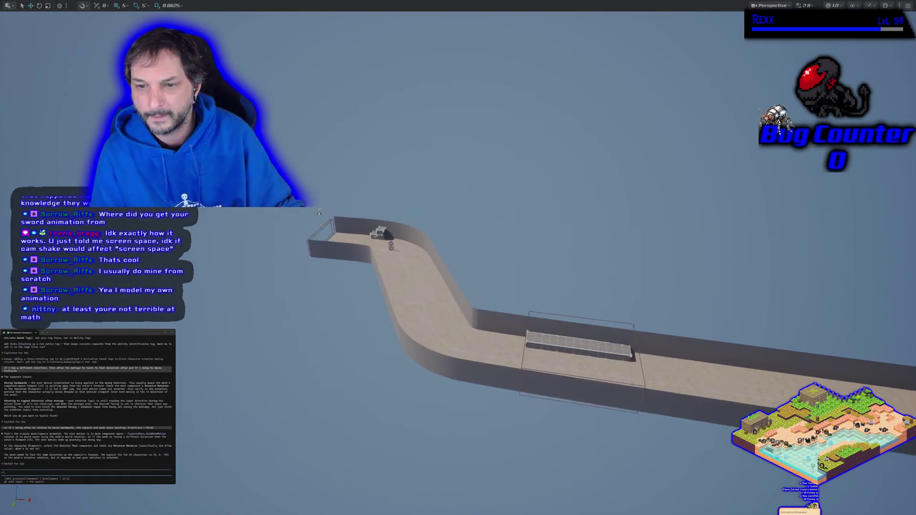
scroll(458, 258, down, 8)
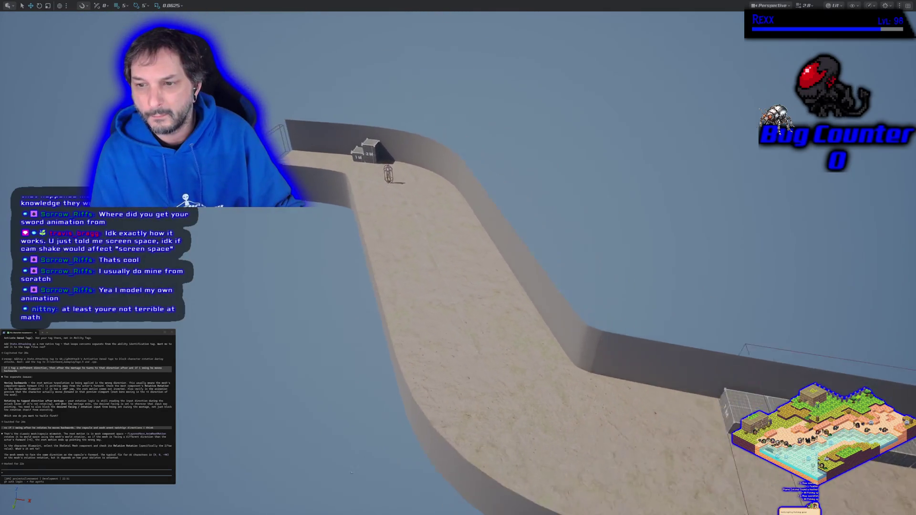
scroll(458, 257, up, 8)
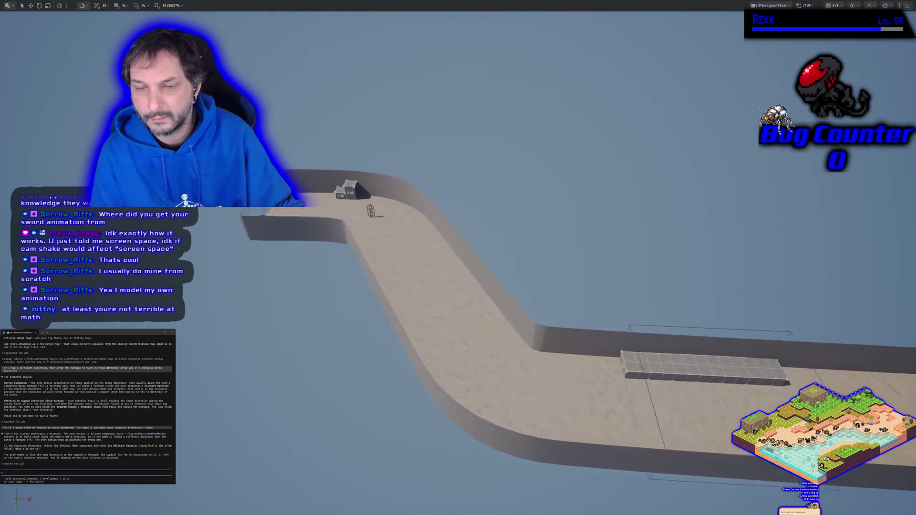
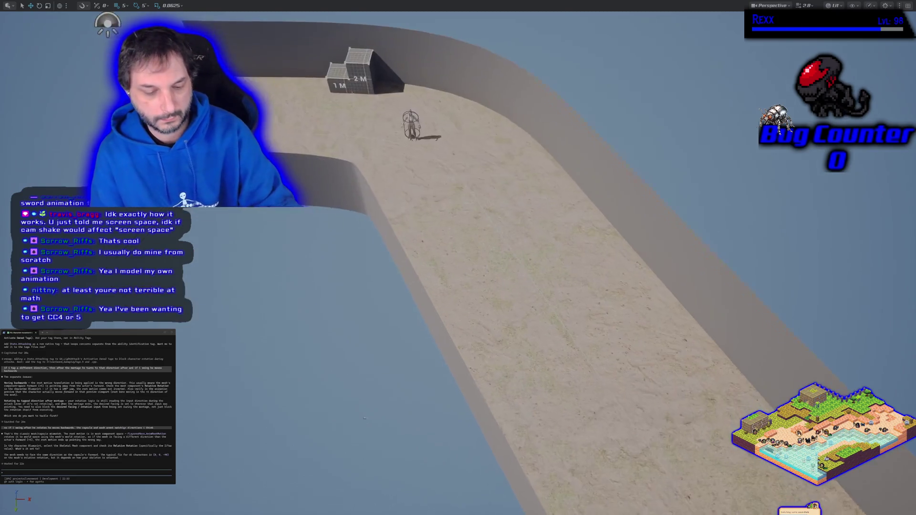
Step: Restore the full editor layout, fly toward the character, and start typing a turning question
key(F11)
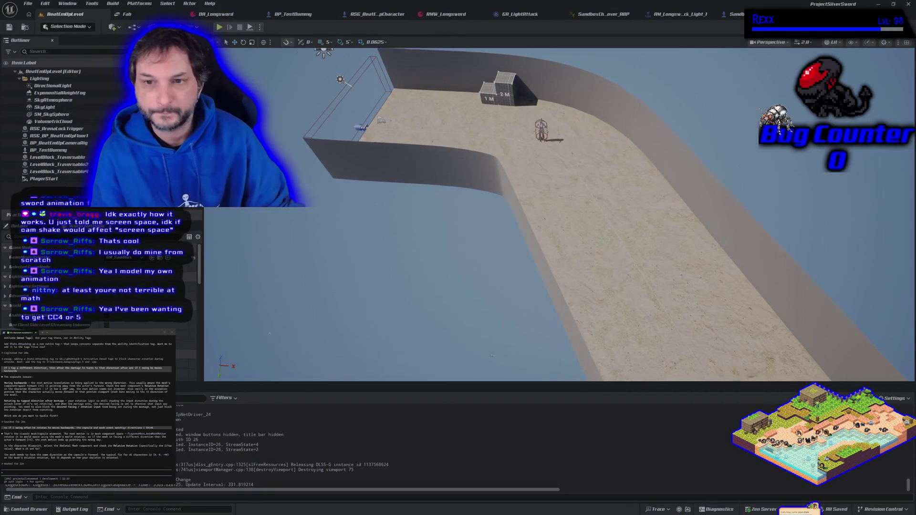
key(w)
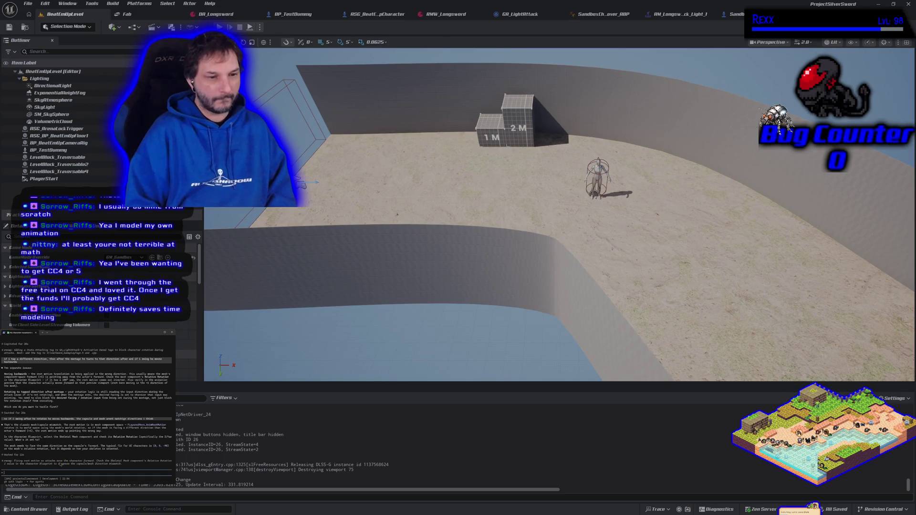
text(what if as )
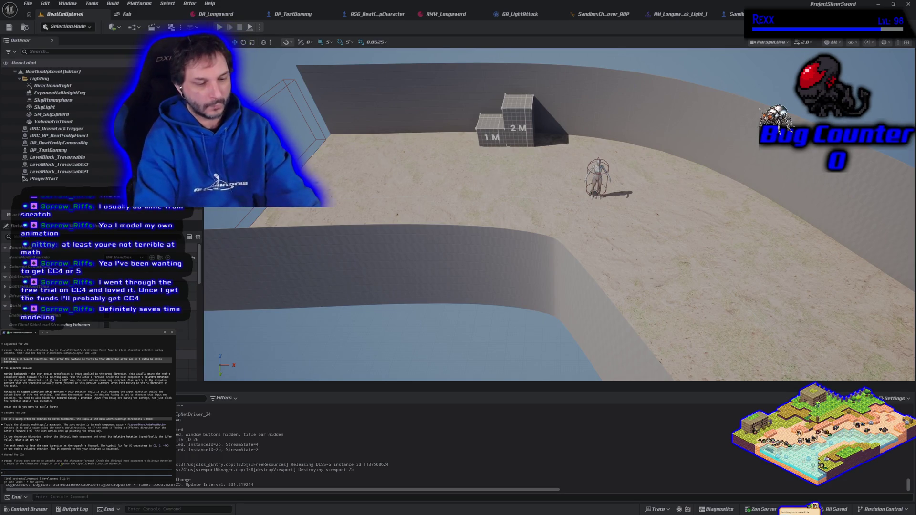
text(turned off movement input when playing montages)
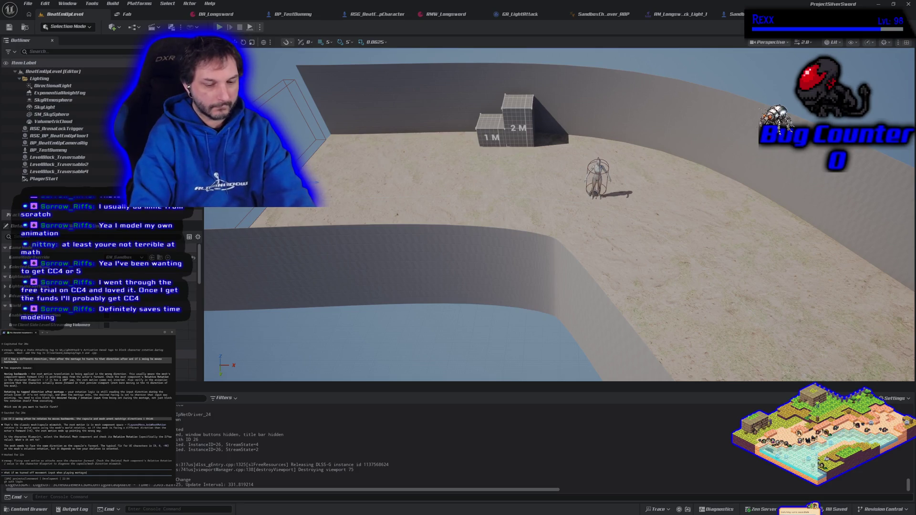
Step: Send the question about disabling movement during montages, then start noting it moves backwards
key(Return)
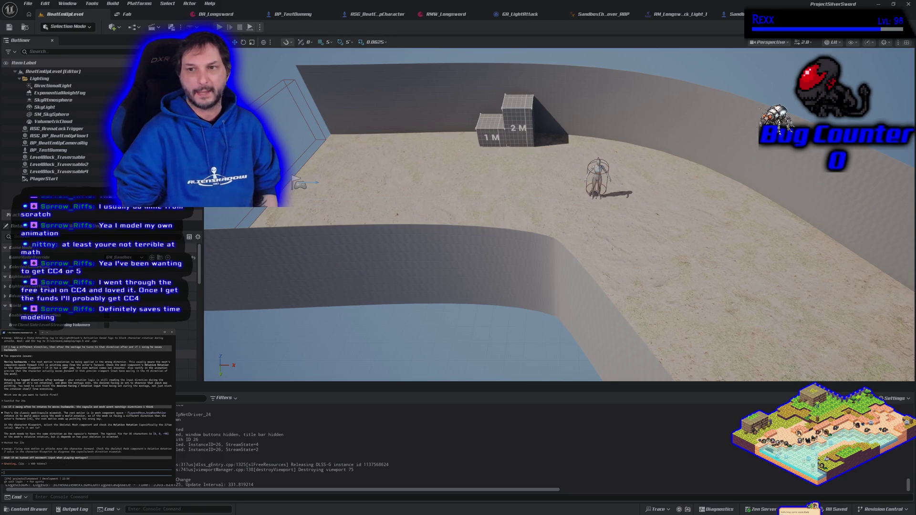
text(but it moves backwards)
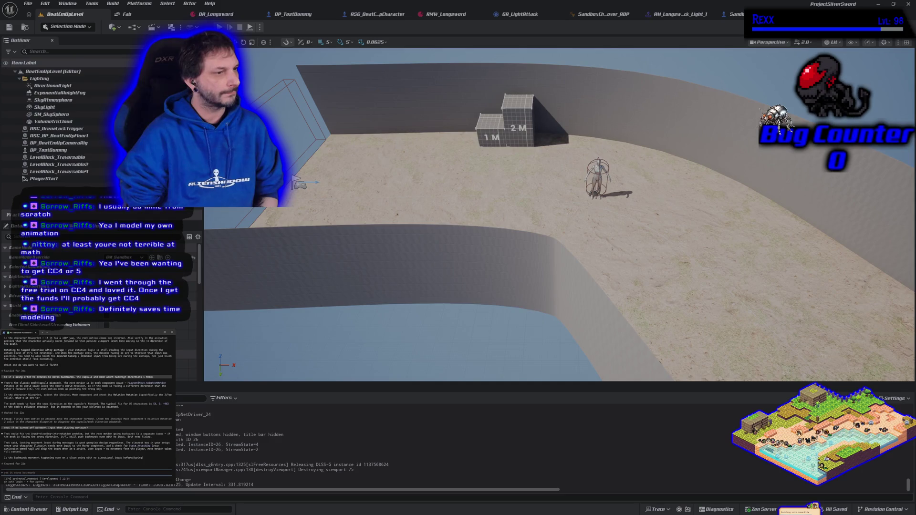
Step: Send the follow-up that the character moves backwards and only faces the input direction
text(its so)
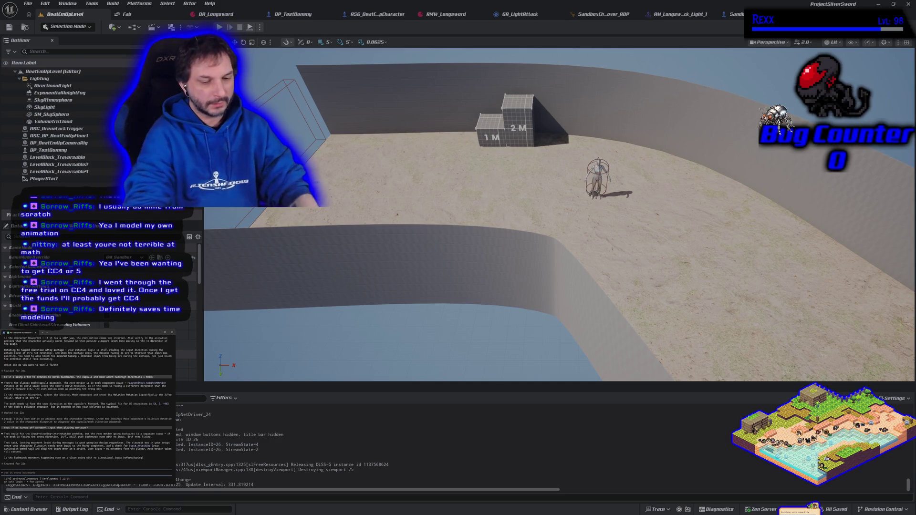
text(ly facing the wrong)
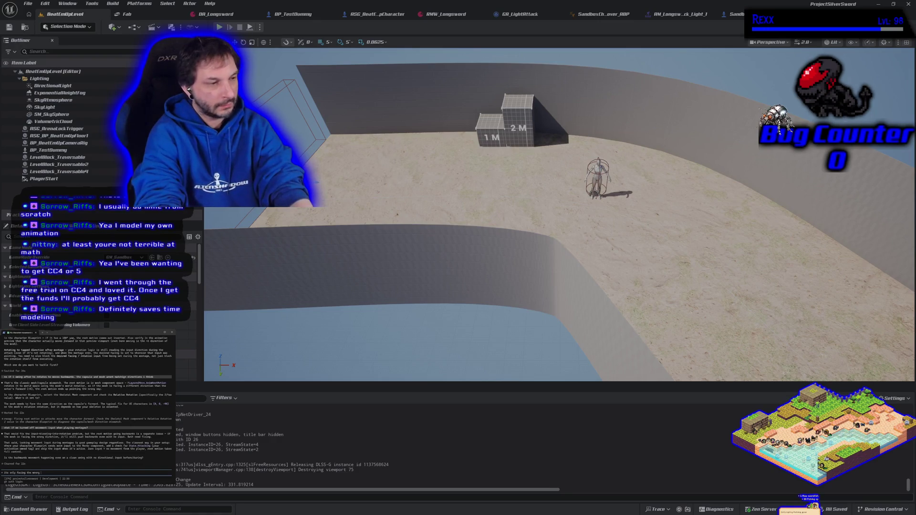
text( directio)
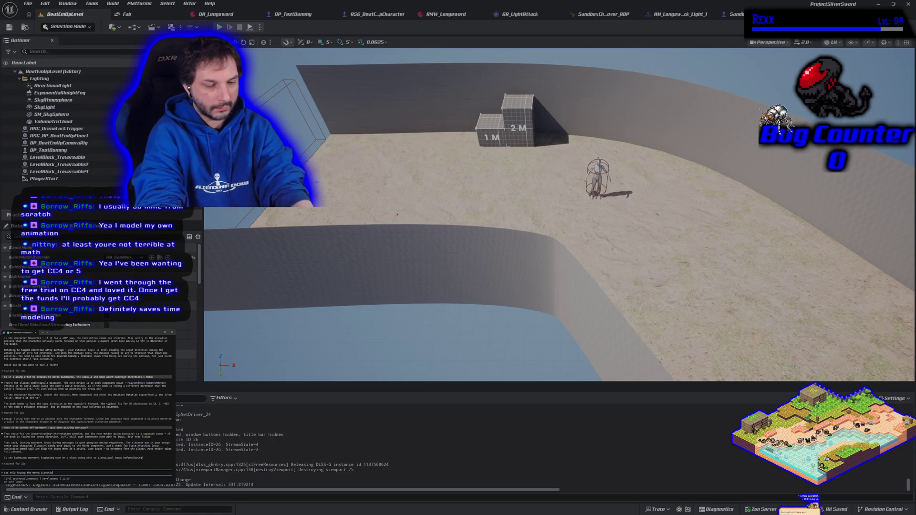
text(n if i do the inp)
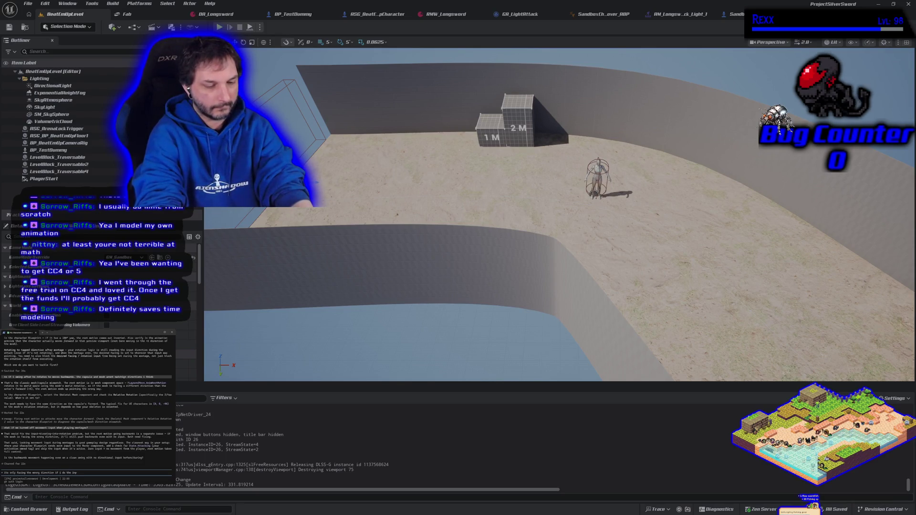
text(ut thing 1st during a mont)
text( a montage)
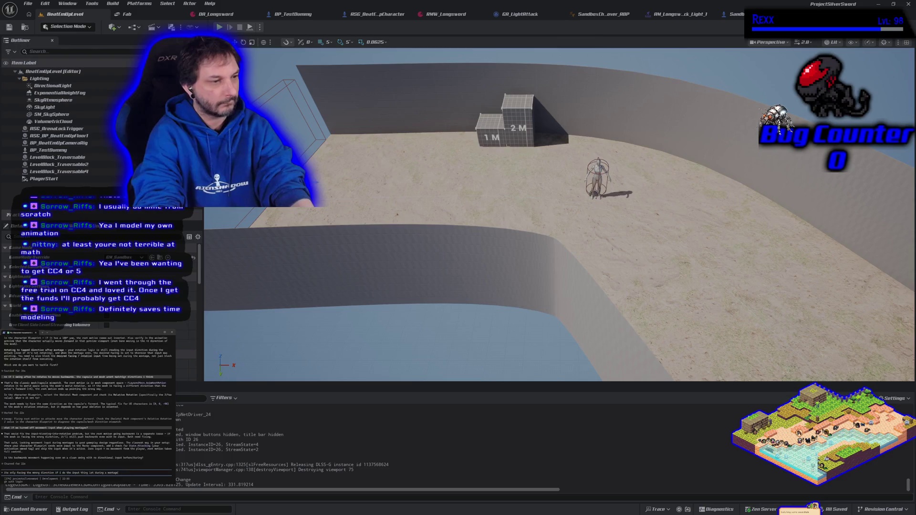
key(Return)
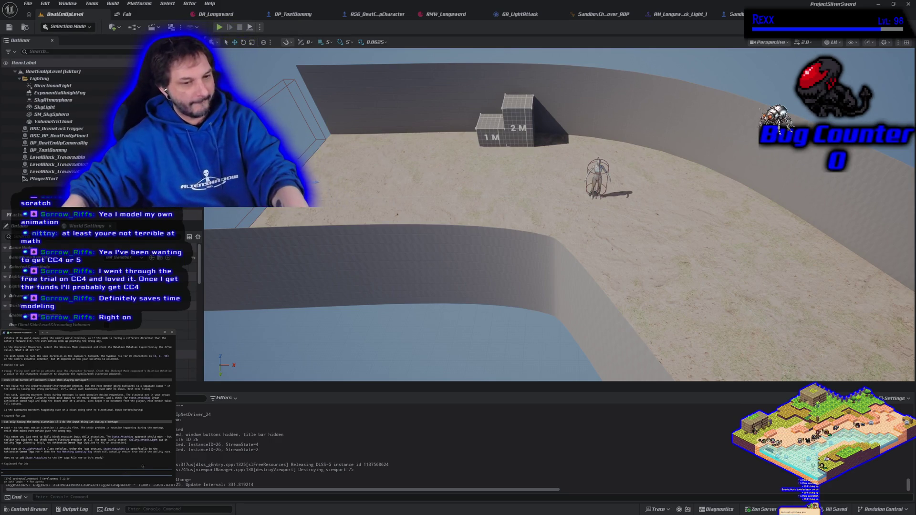
Step: Copy the assistant's prompt line and briefly open and close File Explorer
drag(1, 472, 84, 473)
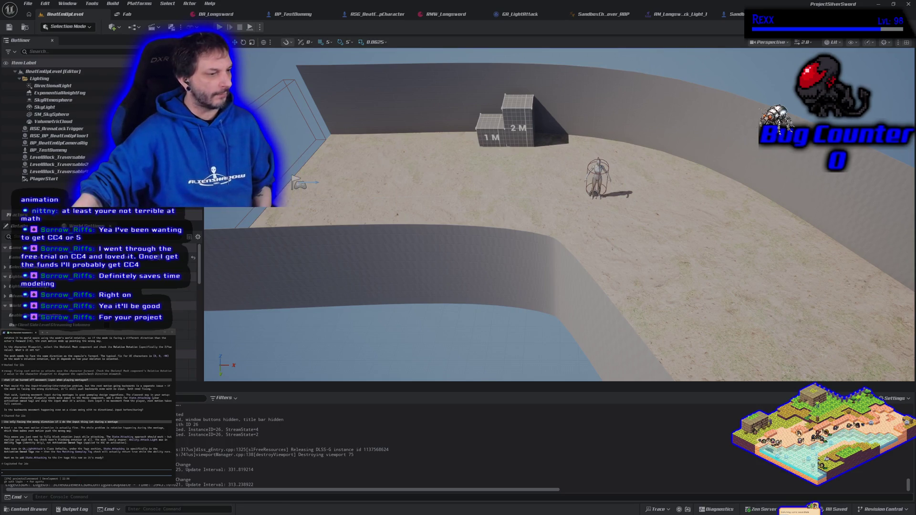
key(super+e)
key(alt+F4)
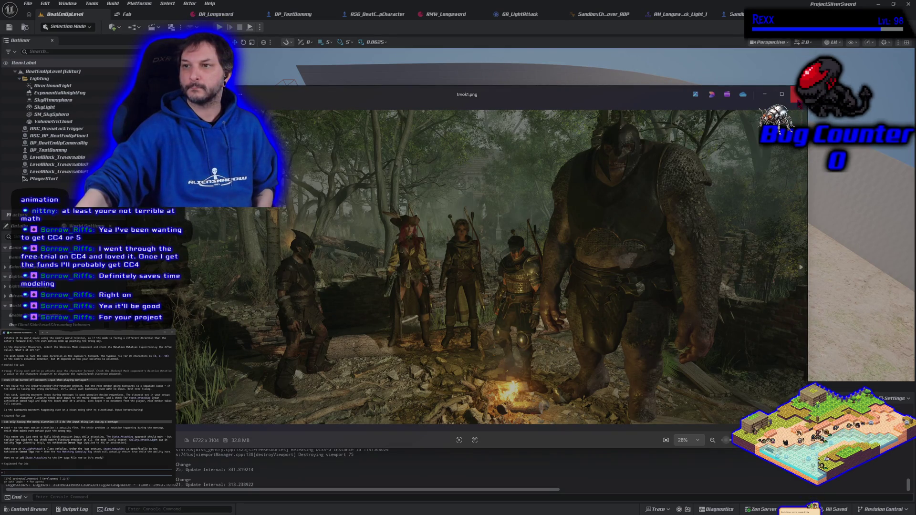
Step: Close the tmok1.png image in Photos after nudging its window slightly up and left
key(Escape)
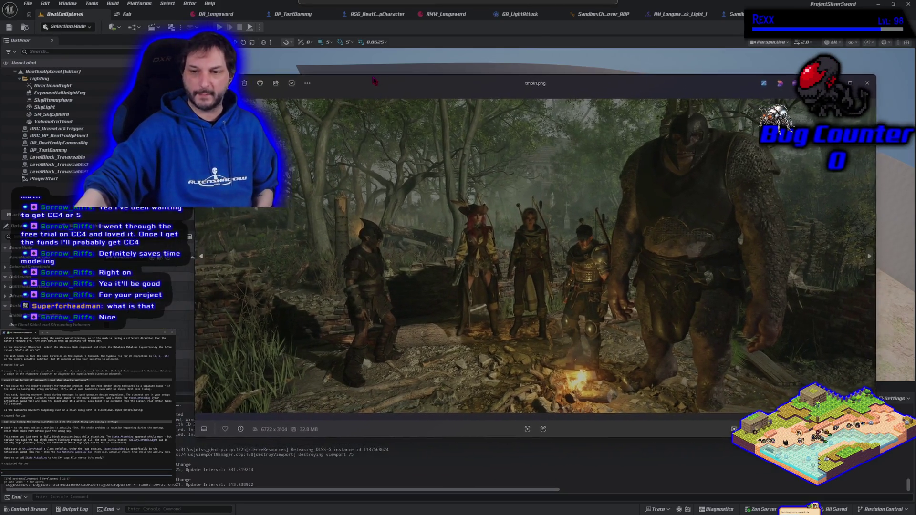
drag(374, 81, 370, 79)
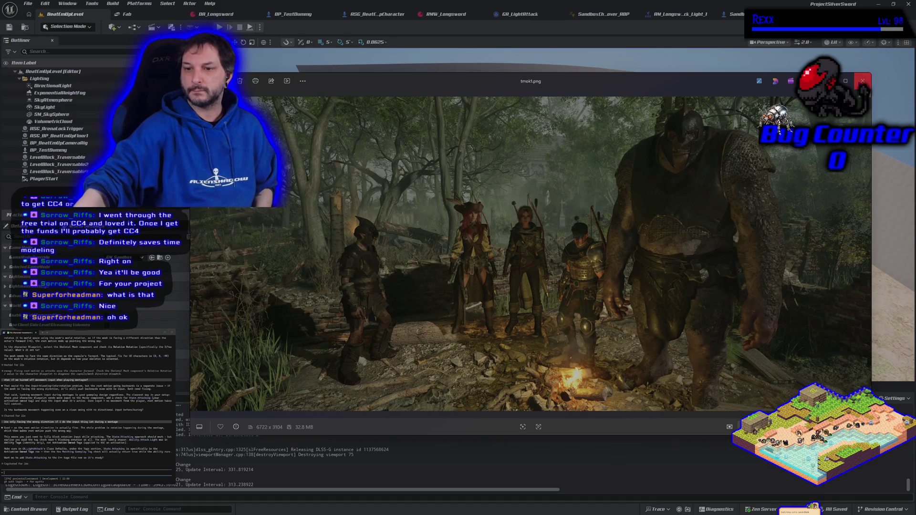
click(863, 81)
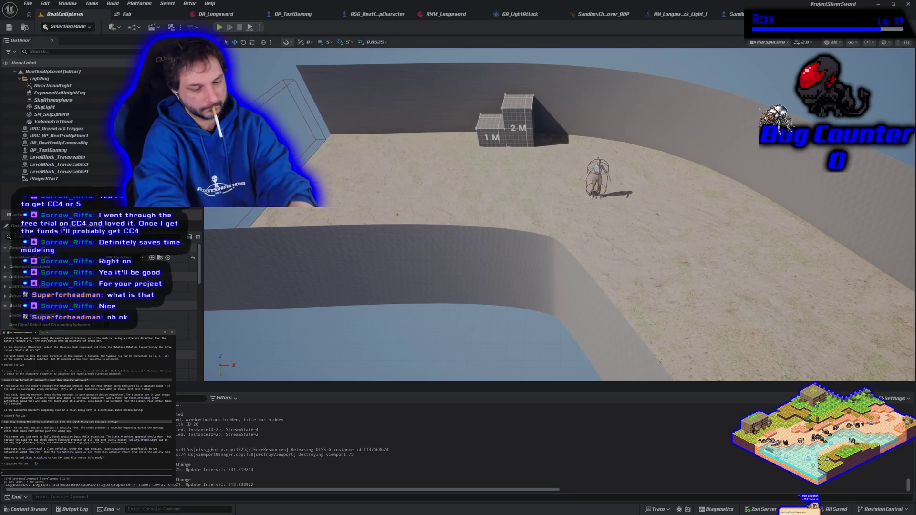
Step: Ask the assistant whether this will be an issue for all montages and other animations
text(well this will be an)
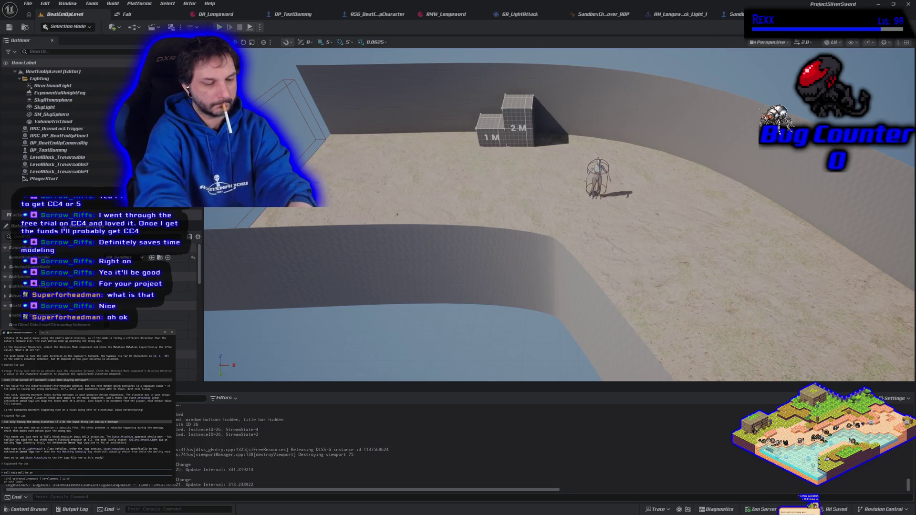
text( issue for all montages. we dont want this to happen during a dod)
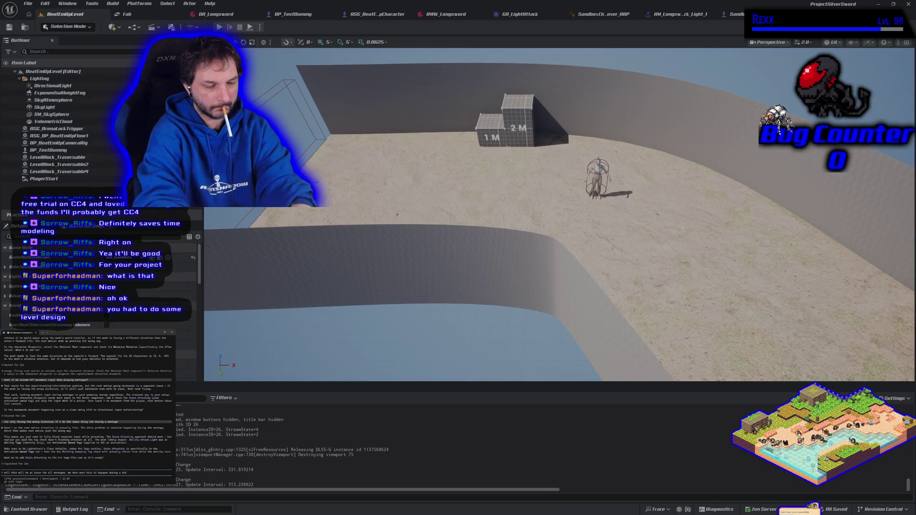
text(r anim)
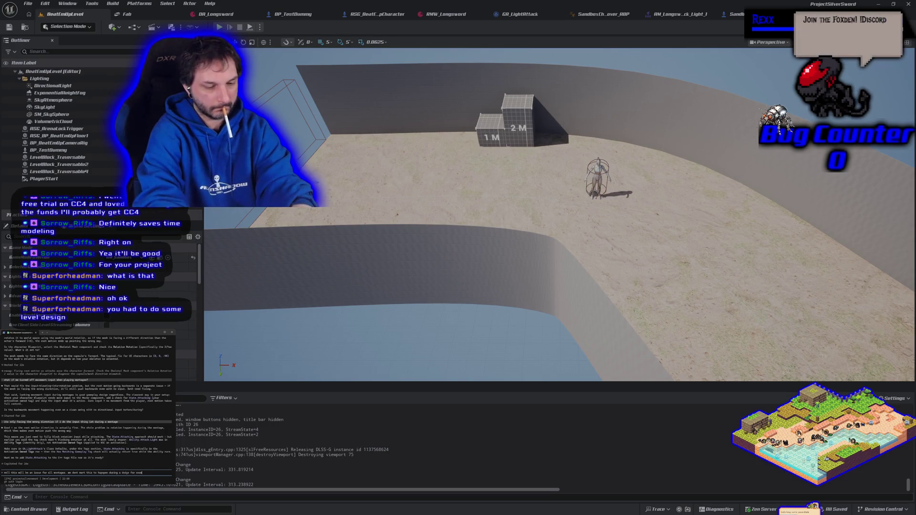
key(Return)
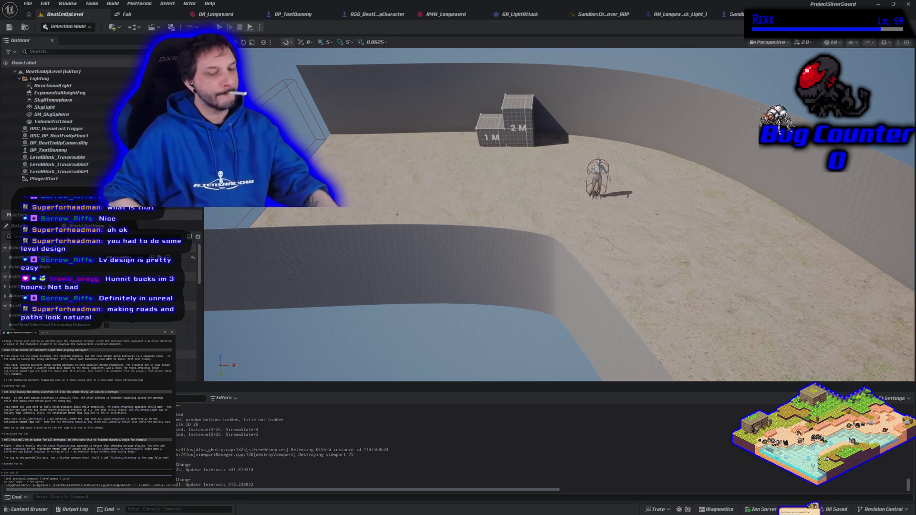
Step: Draft a reply that it should apply to any montage, questioning what the assistant means
text(this is not something i)
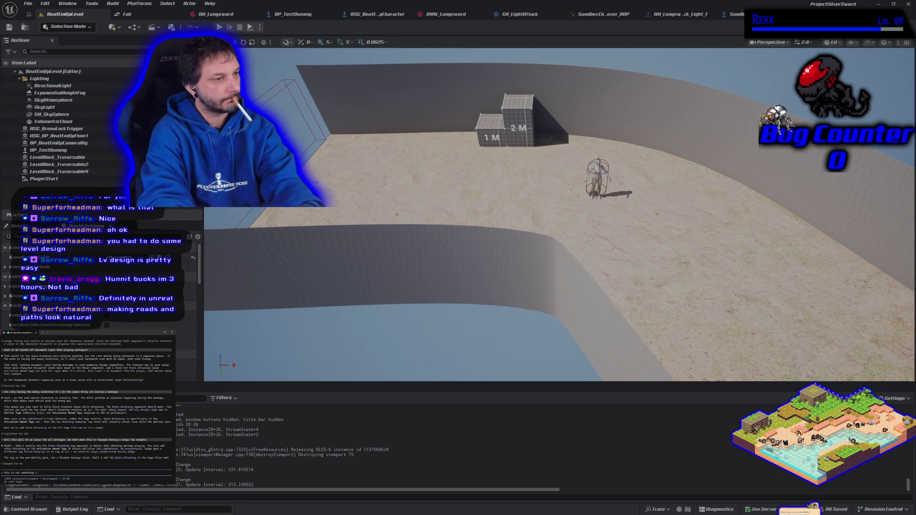
text( tog any montage)
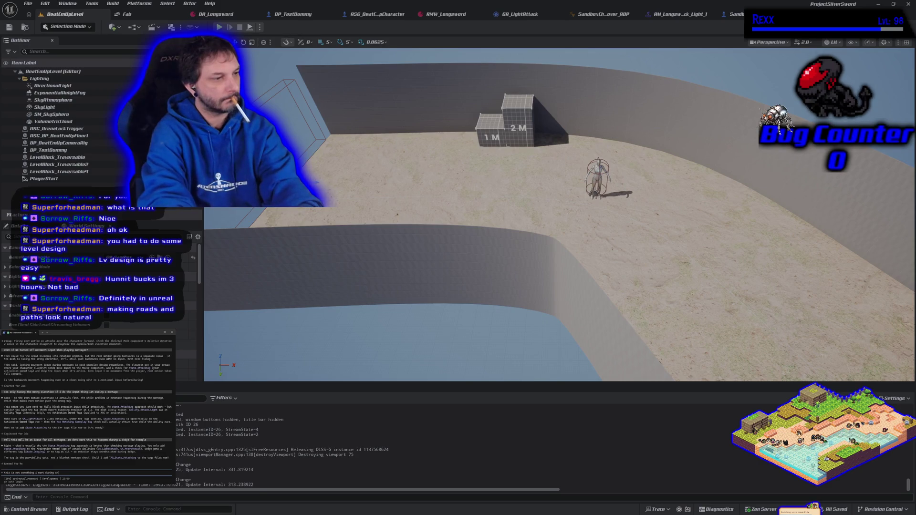
text( but i d)
text(see what u mean)
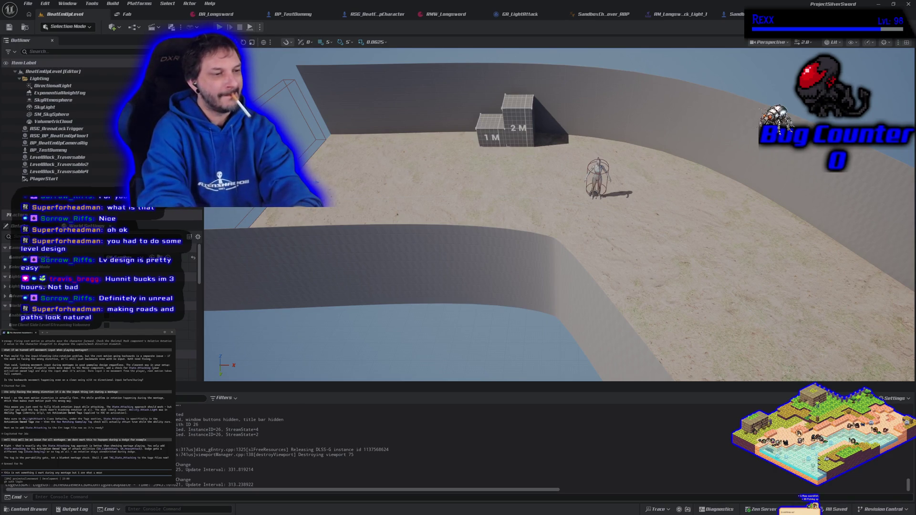
Step: Submit the drafted reply about the fix covering any montage
key(Return)
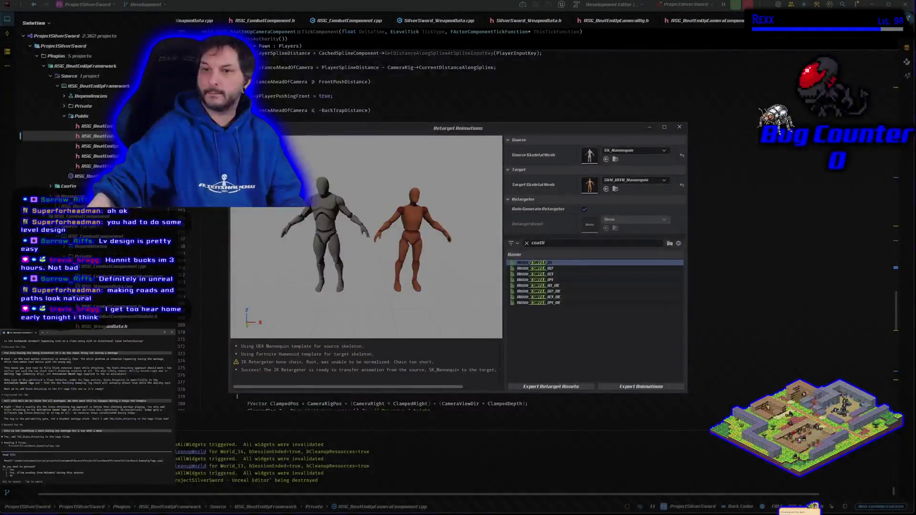
Step: Close the leftover Retarget Animations window to reveal RSG_BeatEntCameraComponent.cpp in Rider
click(680, 127)
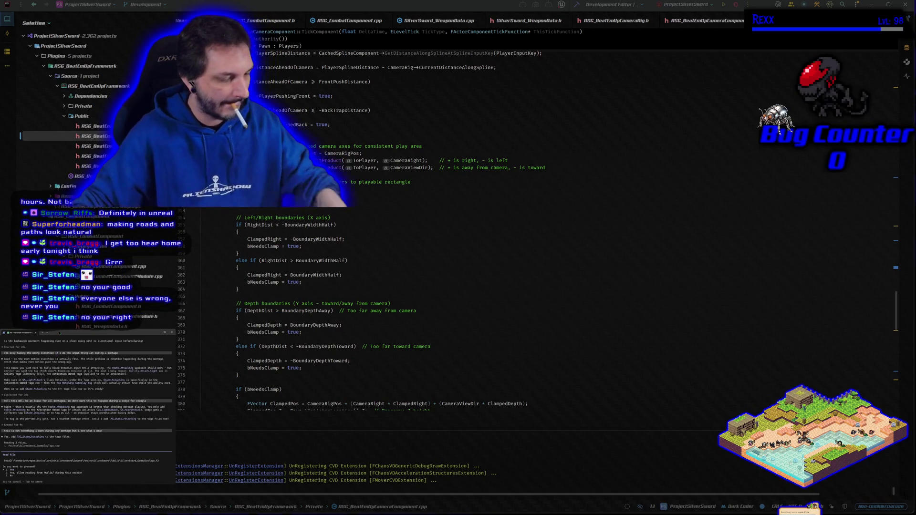
Step: Approve the assistant's 'Do you want to proceed?' prompt so it can read files
key(Return)
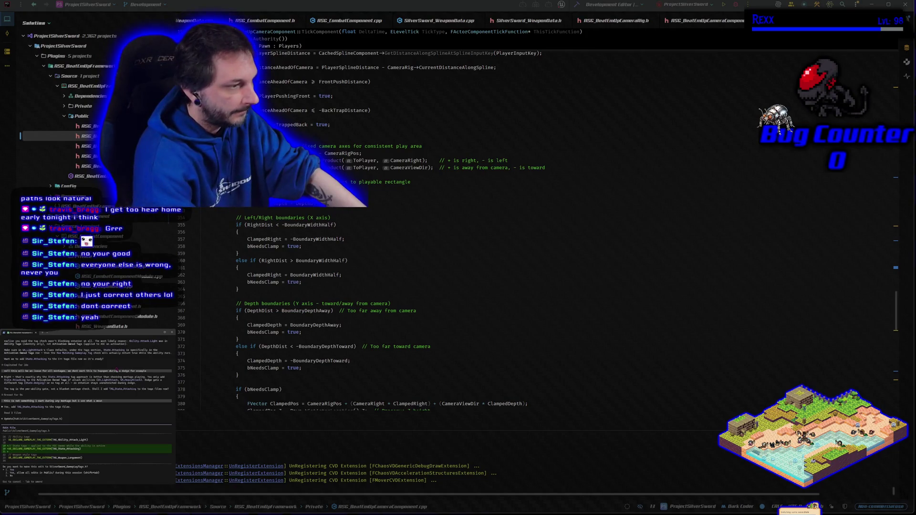
Step: Accept the GameplayTags.h edit and the next code edit, then type 'compile and test it'
key(Return)
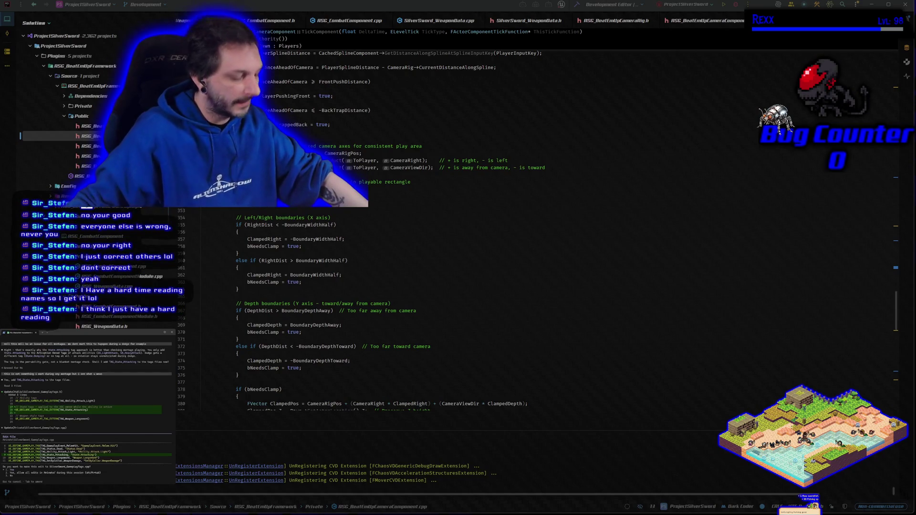
key(Return)
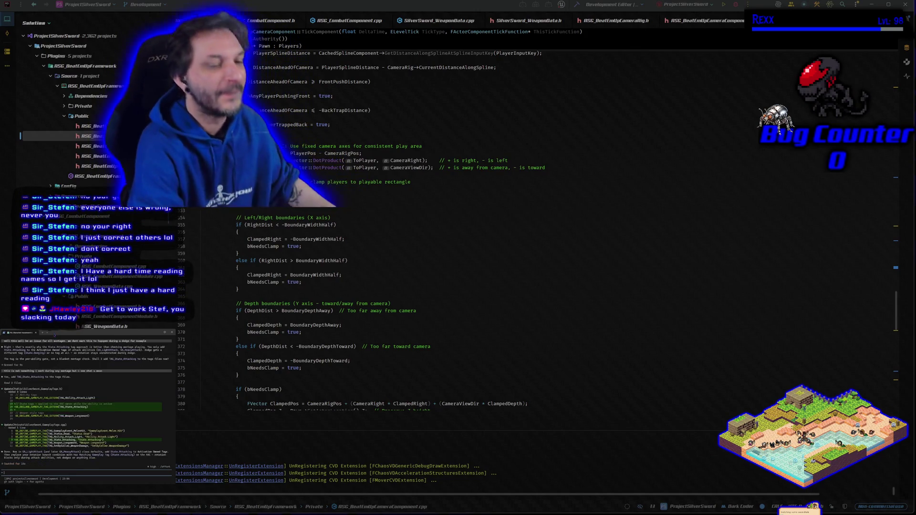
text(compile and test it)
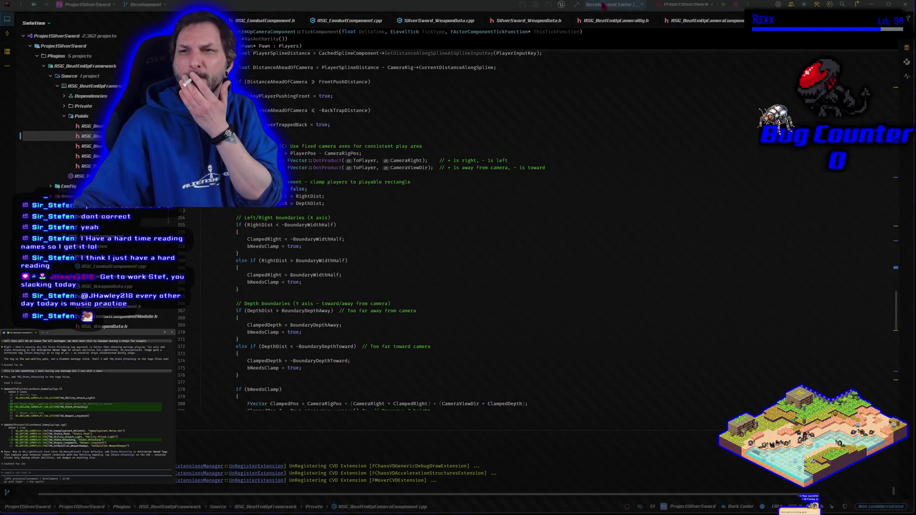
Step: Rebuild the ProjectSilverSwordEditor target in Win64 Development after the earlier successful build
click(576, 4)
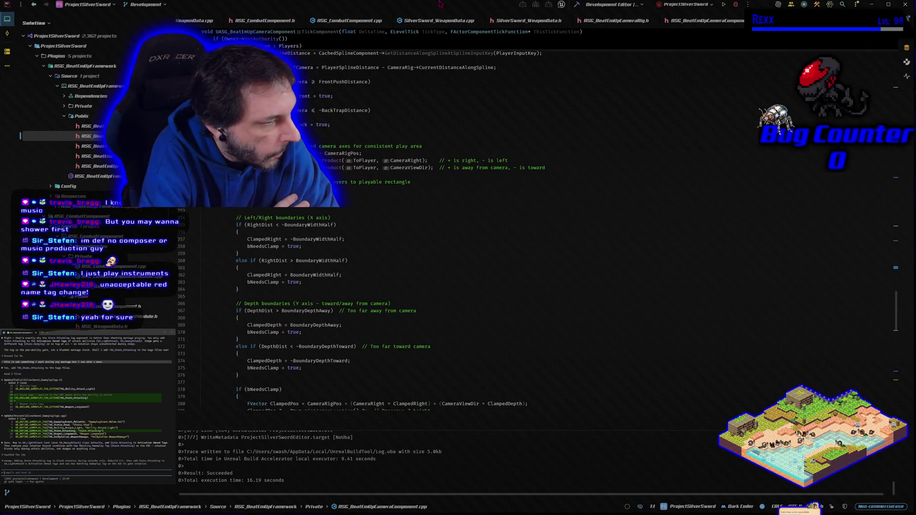
click(629, 51)
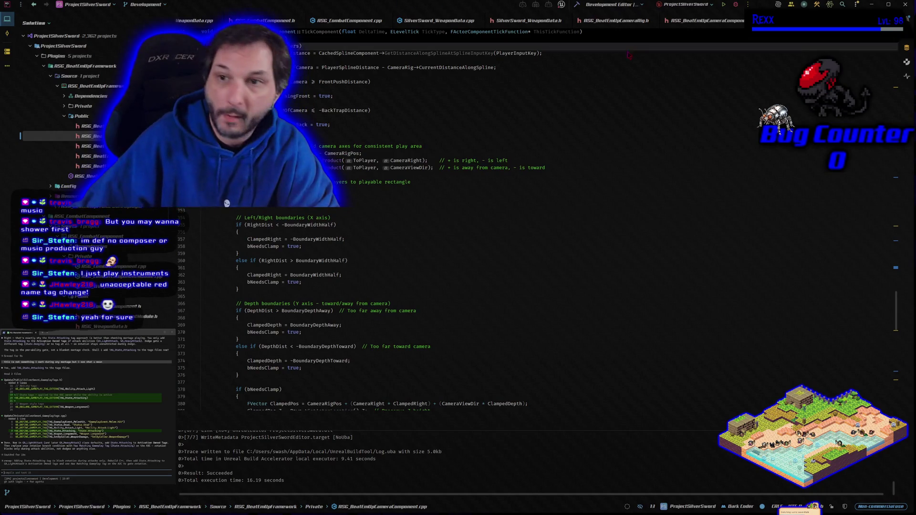
click(736, 4)
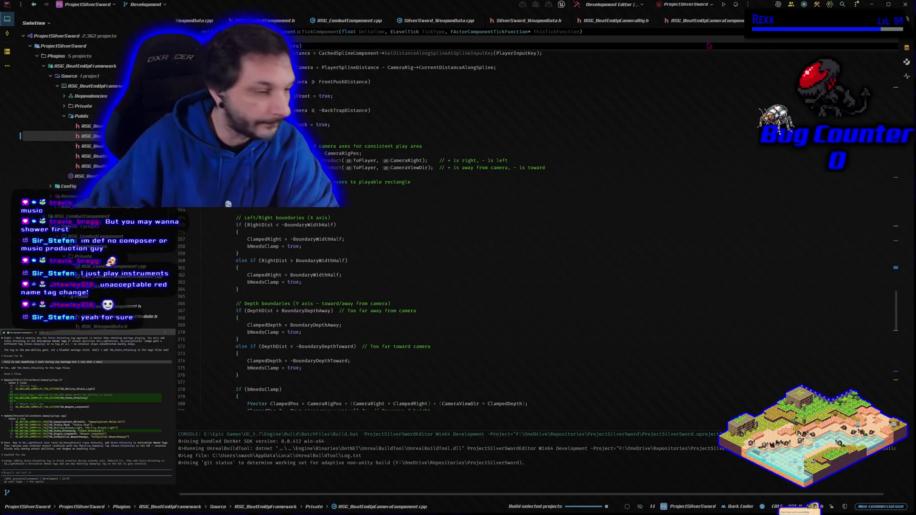